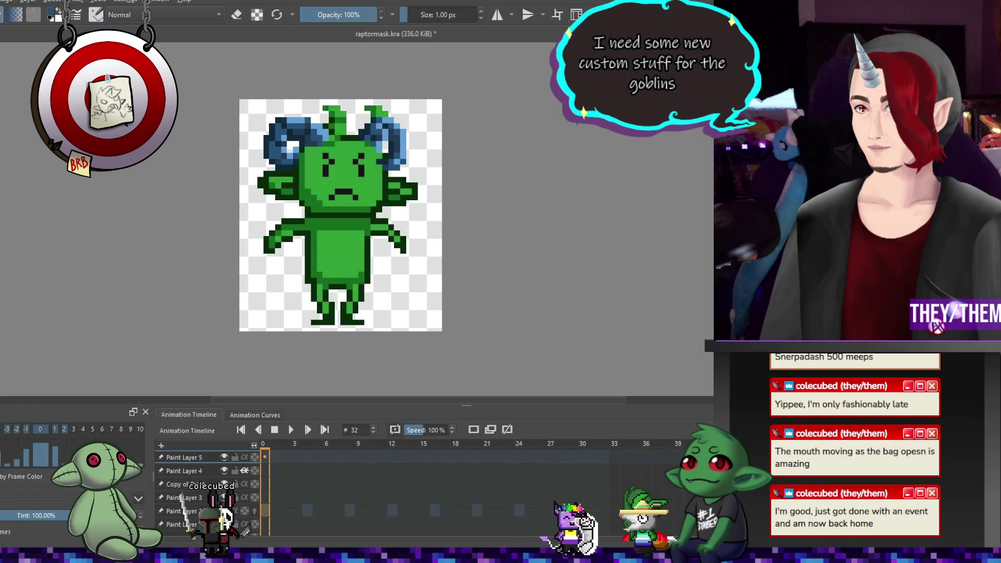
- Toggle Paint Layers 5 and 4 off and back on to compare horn versions
{"action": "left_click", "coordinate": [224, 458]}
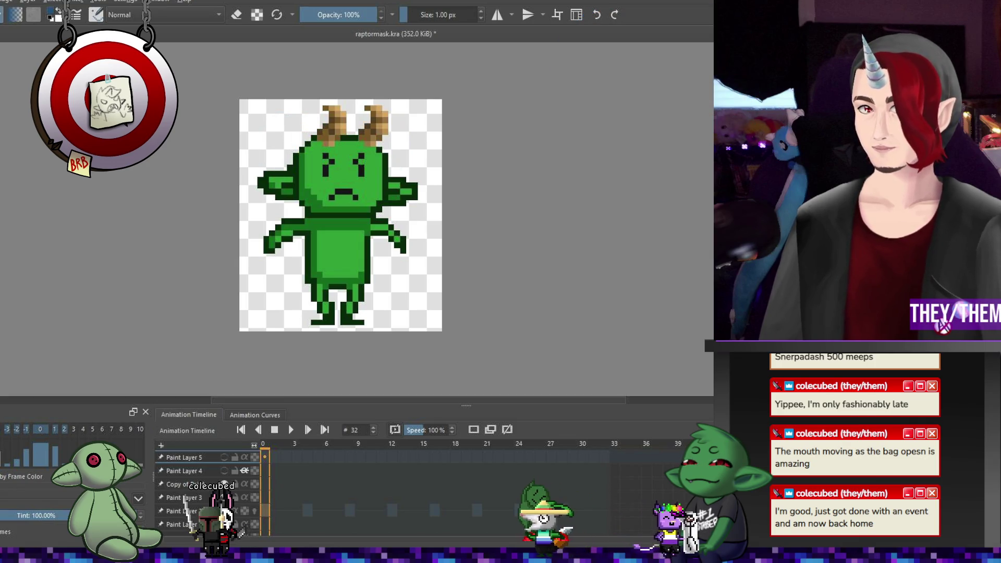
{"action": "left_click", "coordinate": [224, 471]}
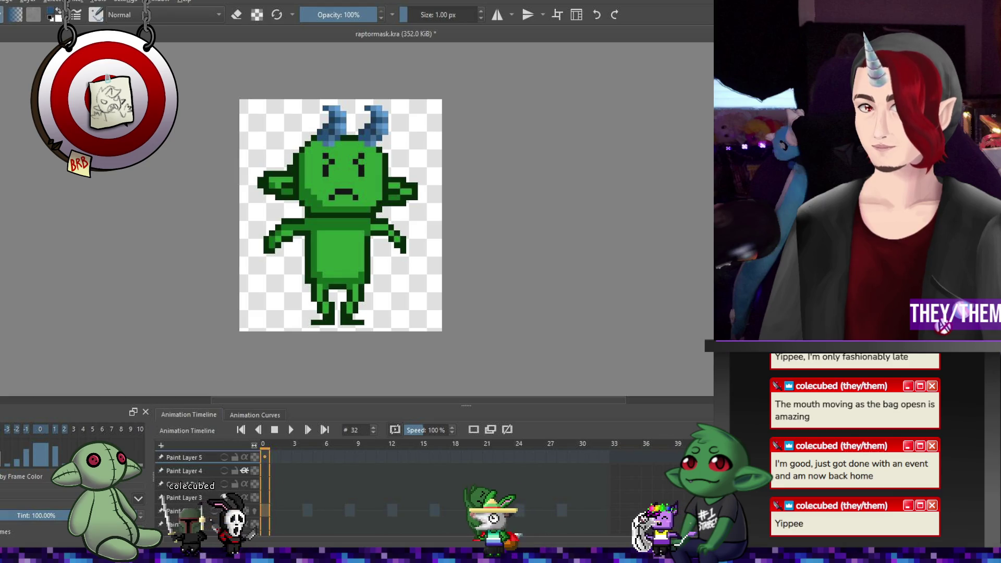
{"action": "left_click", "coordinate": [224, 471]}
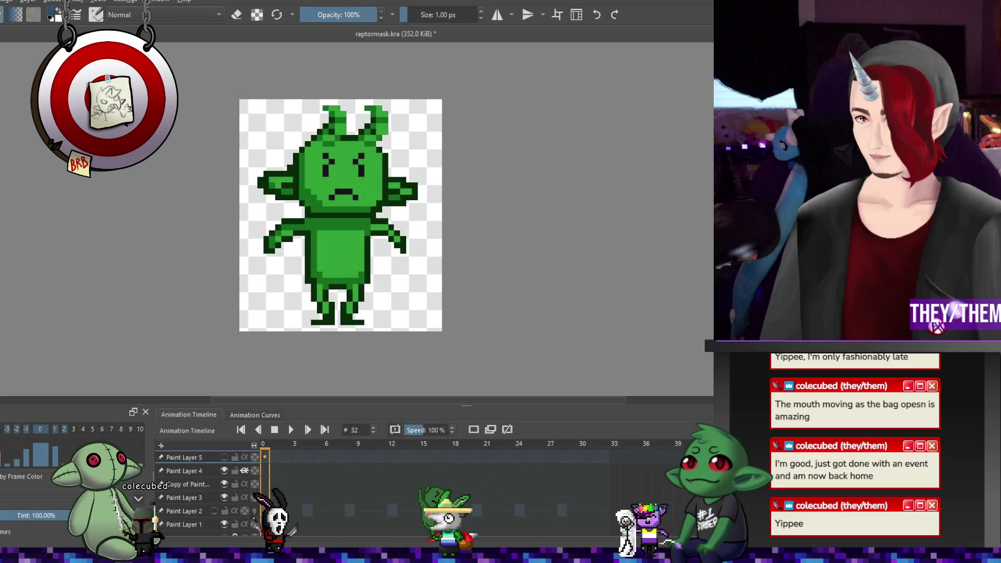
{"action": "left_click", "coordinate": [224, 457]}
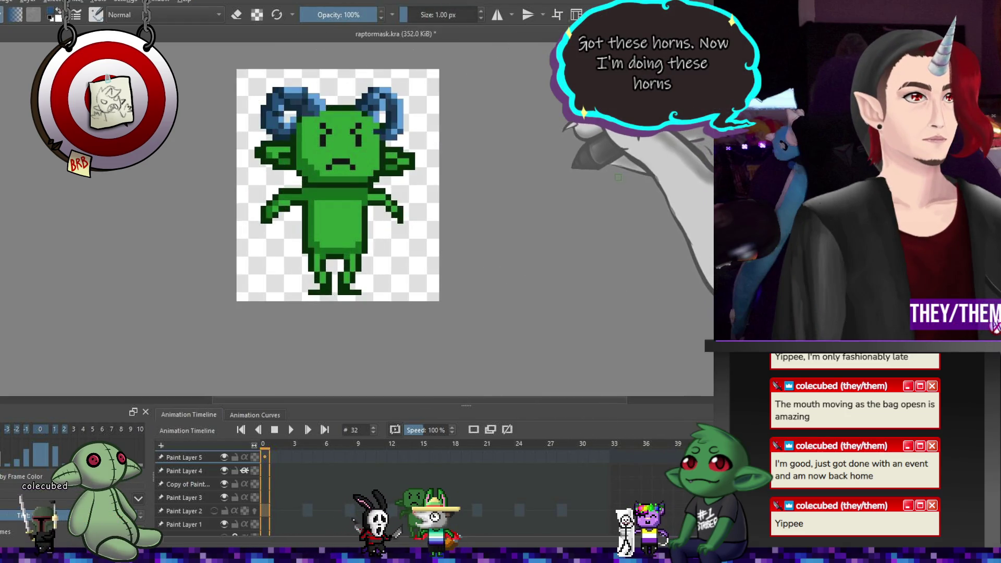
{"action": "scroll", "coordinate": [528, 157], "scroll_direction": "down", "scroll_amount": 3}
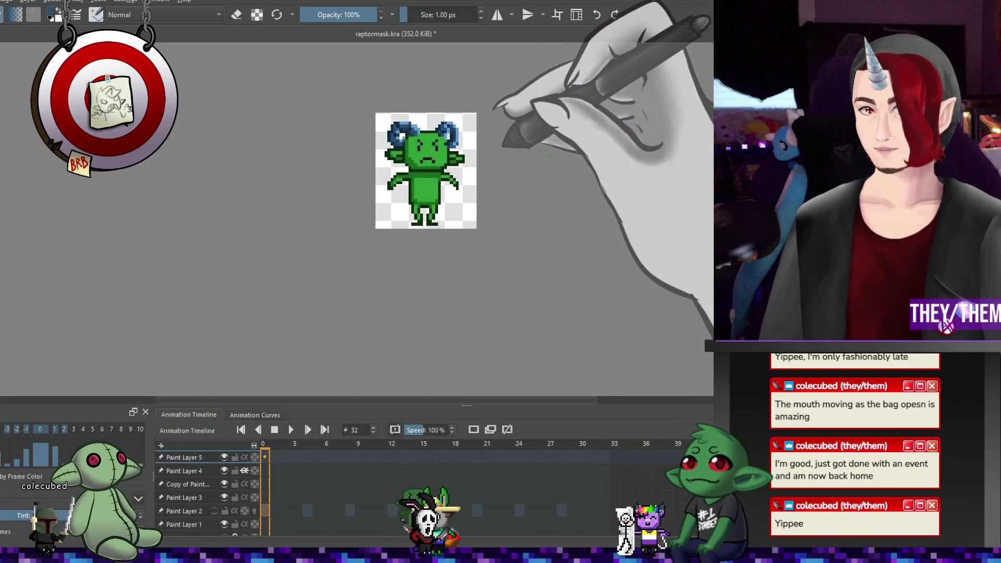
{"action": "scroll", "coordinate": [555, 153], "scroll_direction": "up", "scroll_amount": 3}
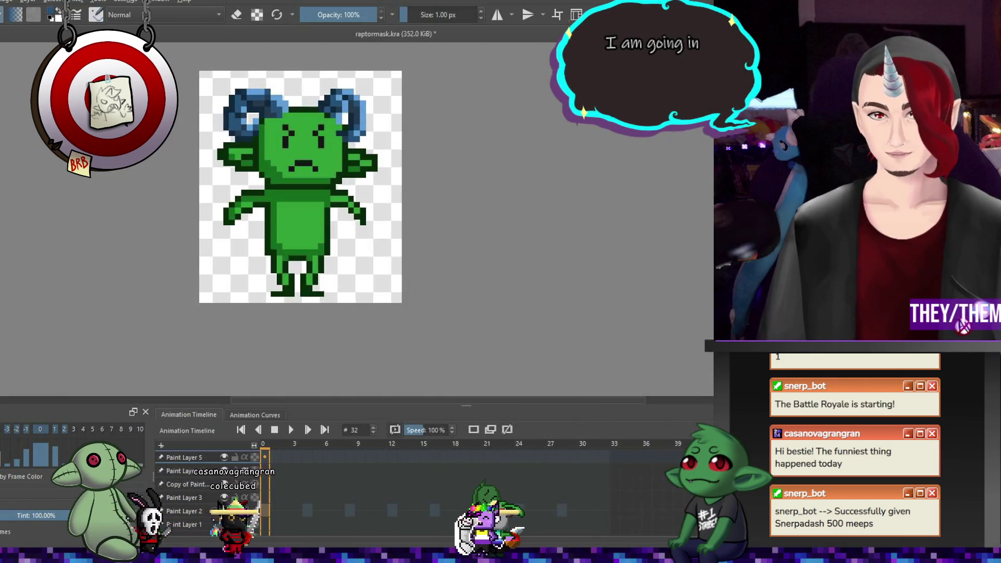
{"action": "scroll", "coordinate": [236, 191], "scroll_direction": "down", "scroll_amount": 2}
{"action": "scroll", "coordinate": [258, 149], "scroll_direction": "up", "scroll_amount": 3}
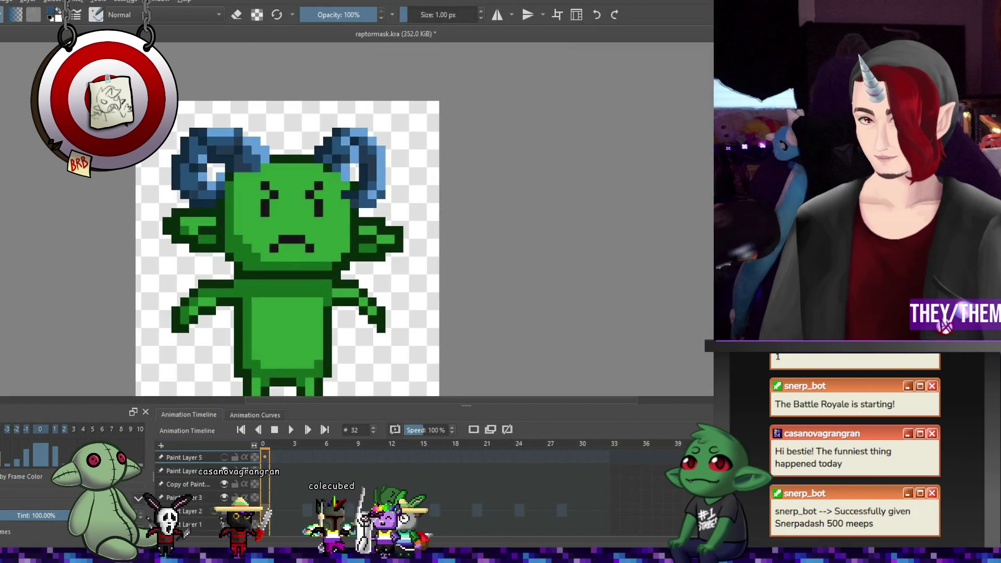
- Hide the horns on Paint Layer 5 and stop the animation at frame 14
{"action": "left_click", "coordinate": [224, 457]}
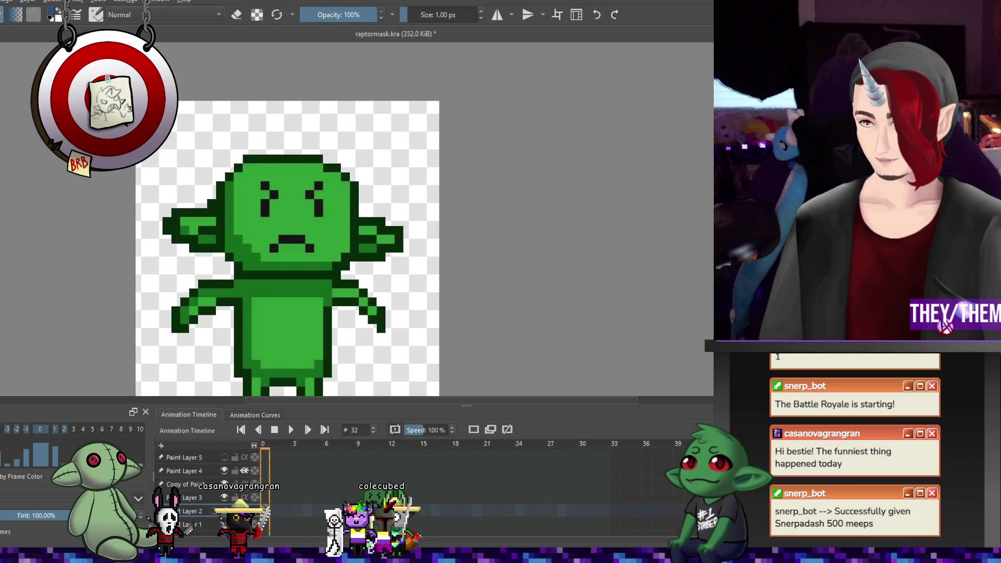
{"action": "left_click", "coordinate": [291, 430]}
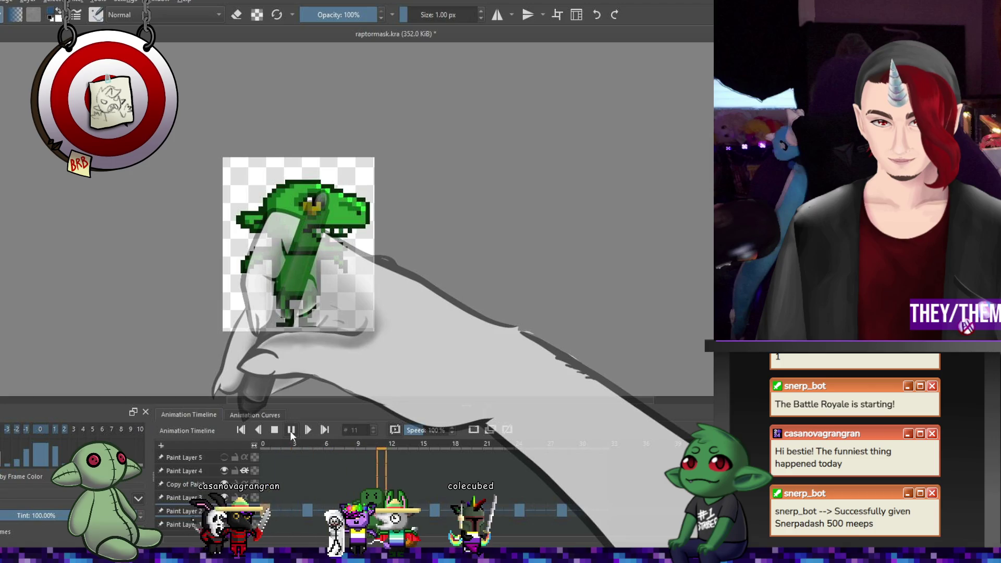
{"action": "left_click", "coordinate": [291, 430]}
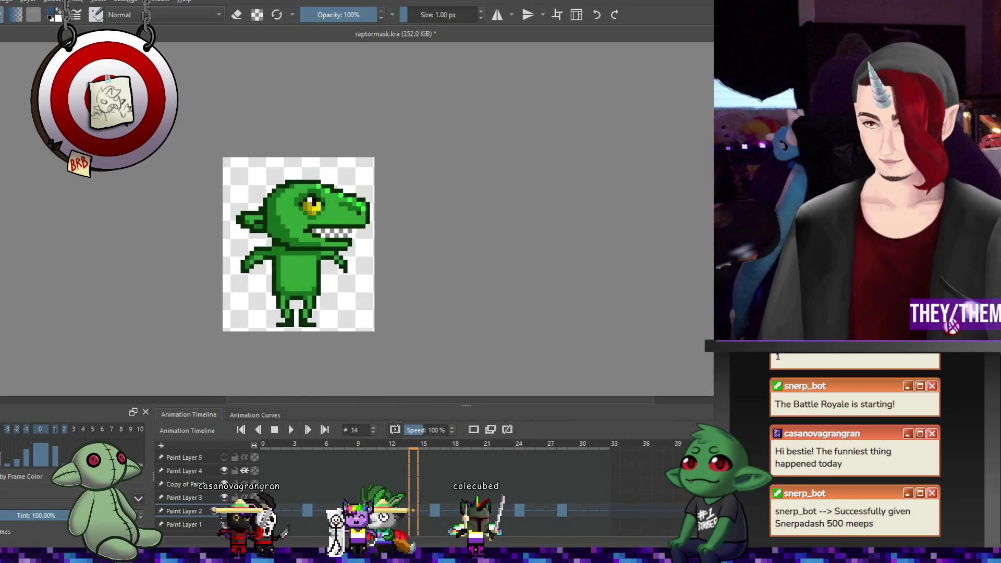
- Add a new Paint Layer 6 above Paint Layer 2, then return to frame 0
{"action": "scroll", "coordinate": [292, 245], "scroll_direction": "up", "scroll_amount": 3}
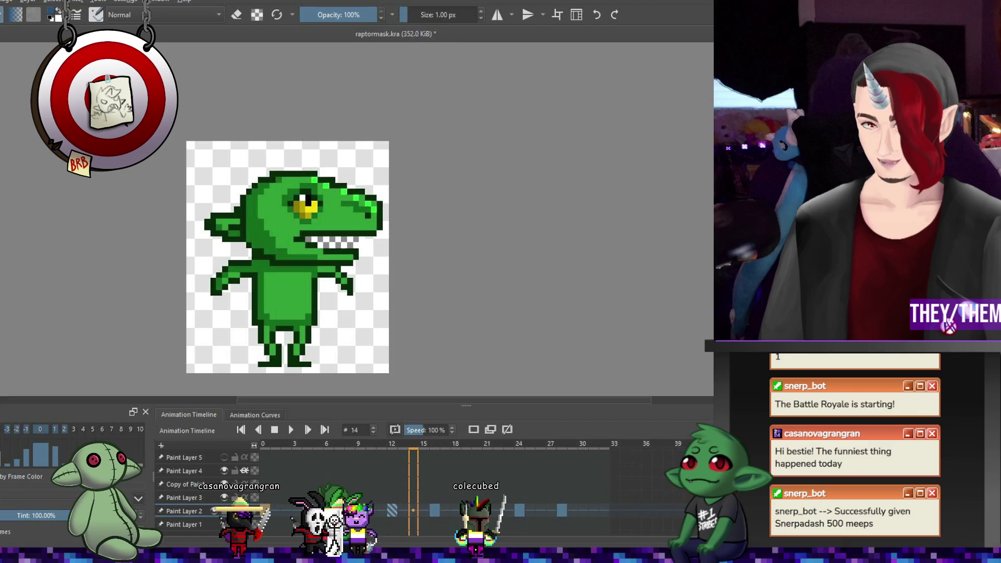
{"action": "key", "text": "Insert"}
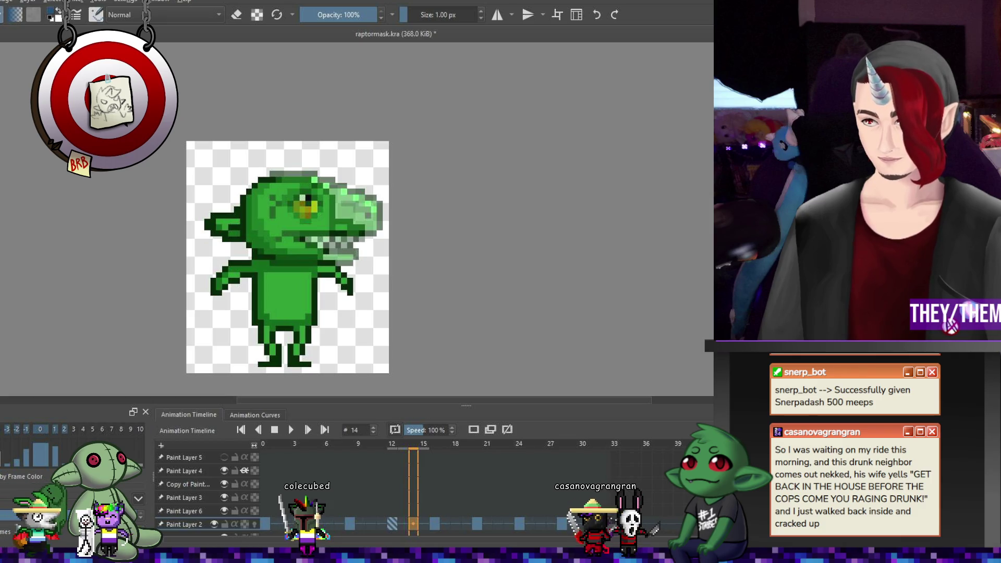
{"action": "left_click", "coordinate": [265, 483]}
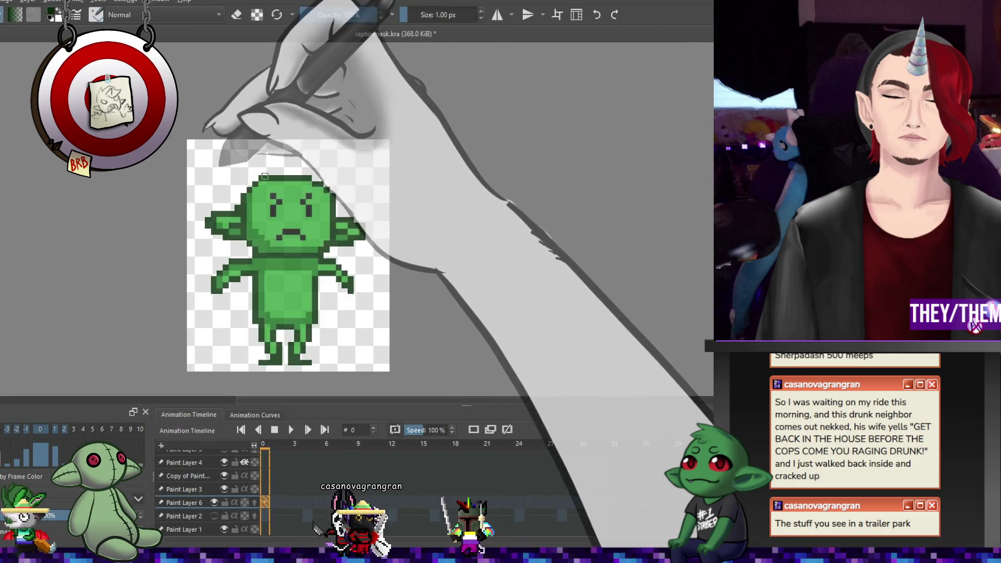
- Outline the raptor head in dark green along its top, right edge, left side and ear, redrawing a misplaced top line
{"action": "left_click_drag", "start_coordinate": [265, 176], "coordinate": [353, 189]}
{"action": "key", "text": "ctrl+z"}
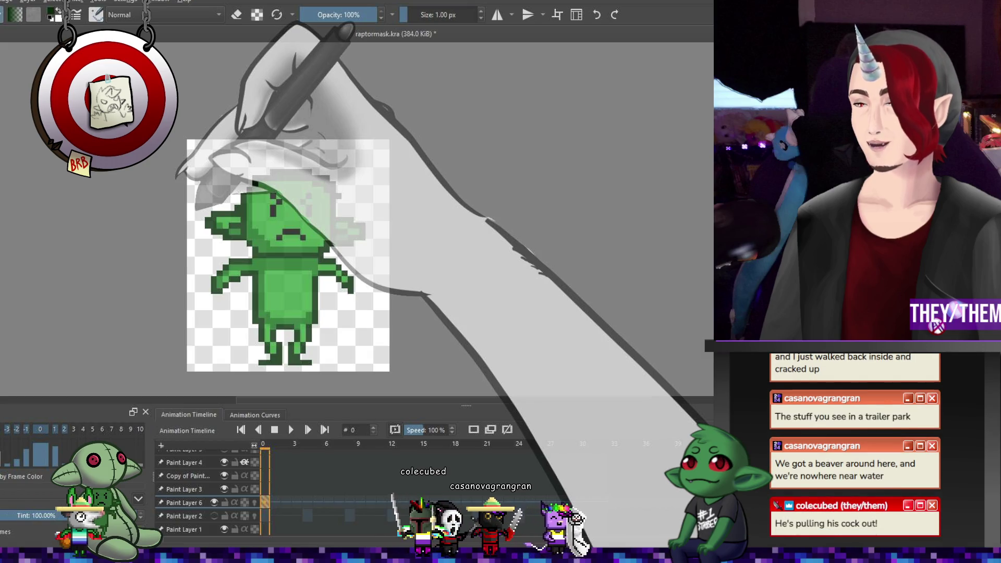
{"action": "left_click_drag", "start_coordinate": [360, 197], "coordinate": [335, 196]}
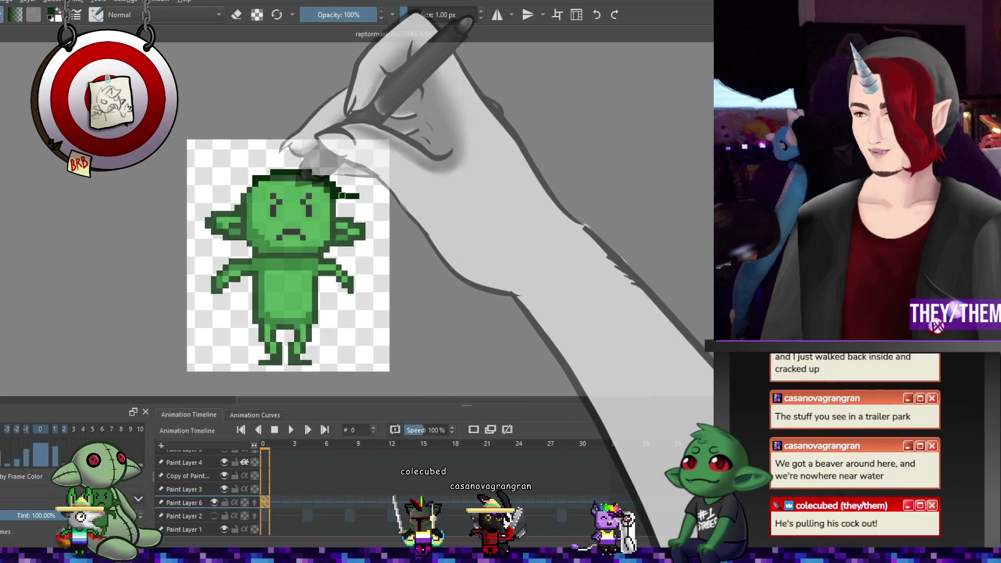
{"action": "left_click", "coordinate": [368, 201]}
{"action": "left_click_drag", "start_coordinate": [374, 211], "coordinate": [374, 222]}
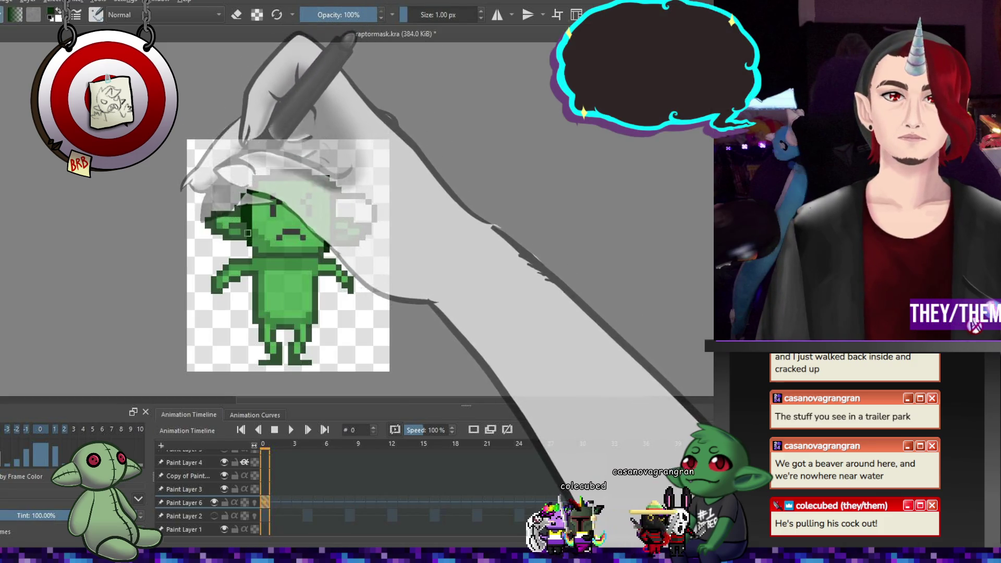
{"action": "left_click_drag", "start_coordinate": [247, 238], "coordinate": [244, 195]}
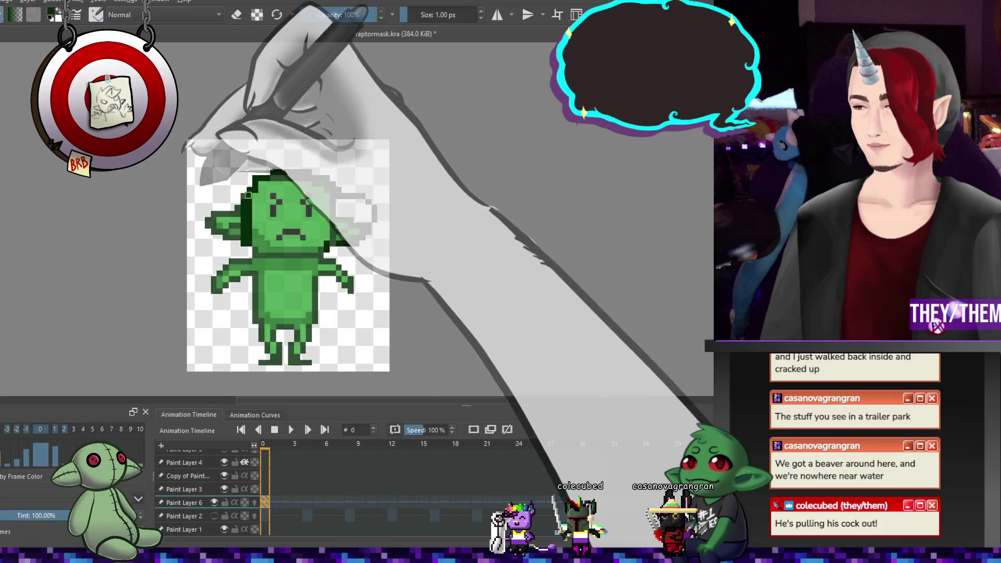
{"action": "left_click_drag", "start_coordinate": [334, 194], "coordinate": [367, 203]}
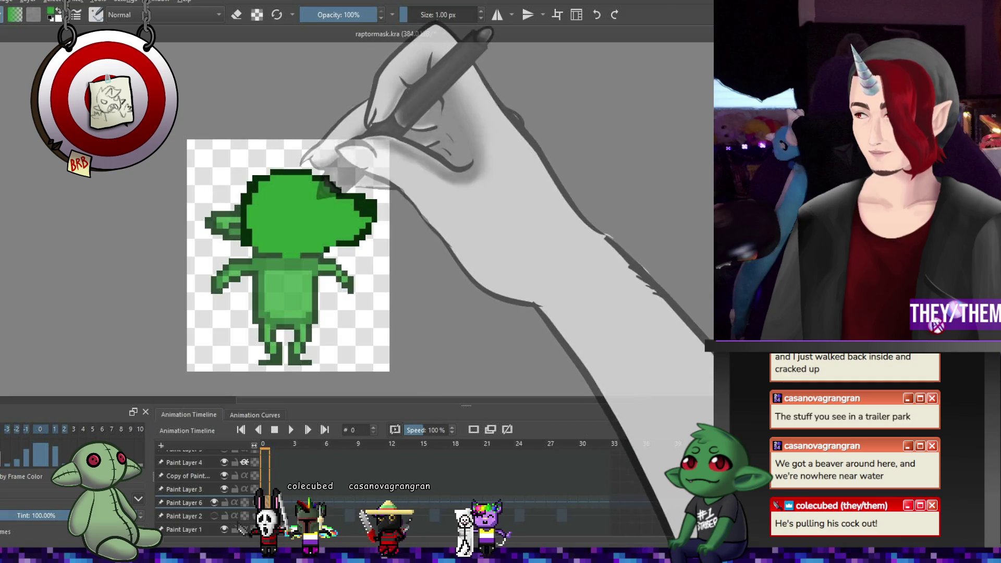
- Sample the dark green outline colour and switch the brush to eraser mode
{"action": "left_click", "coordinate": [364, 203], "text": "ctrl"}
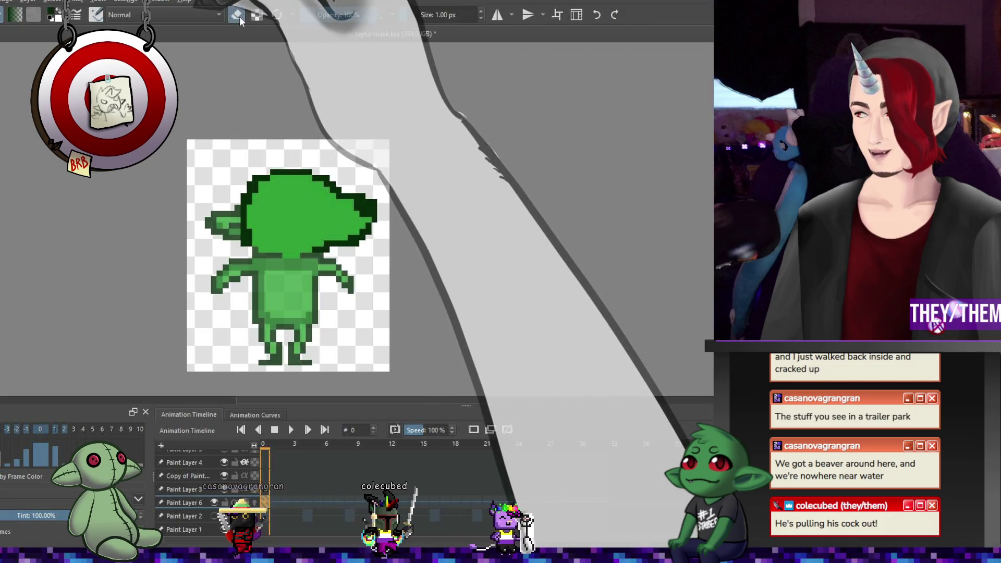
{"action": "key", "text": "e"}
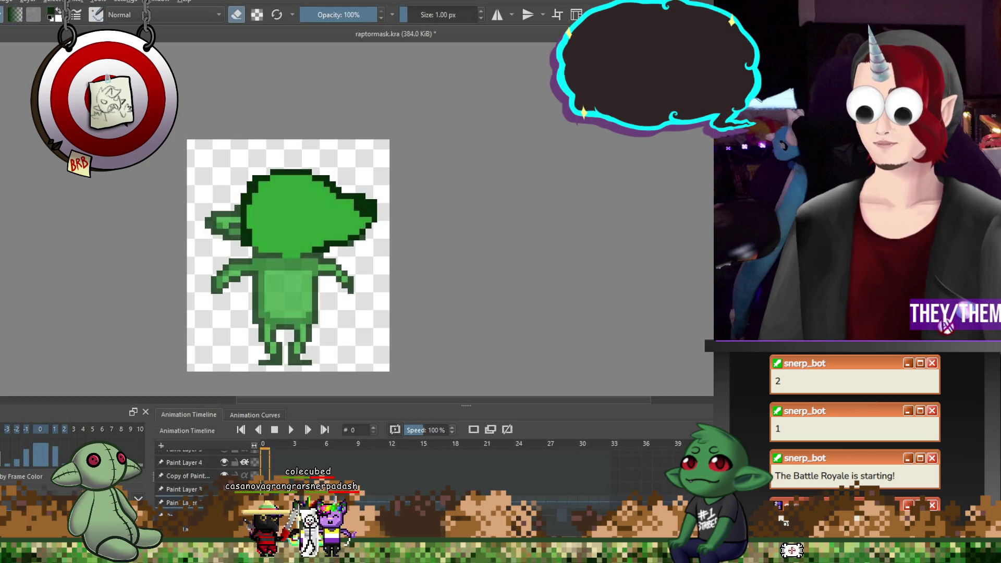
- Repaint the dark pixels at the snout tip with the head's green
{"action": "scroll", "coordinate": [389, 213], "scroll_direction": "down", "scroll_amount": 2}
{"action": "scroll", "coordinate": [388, 212], "scroll_direction": "up", "scroll_amount": 4}
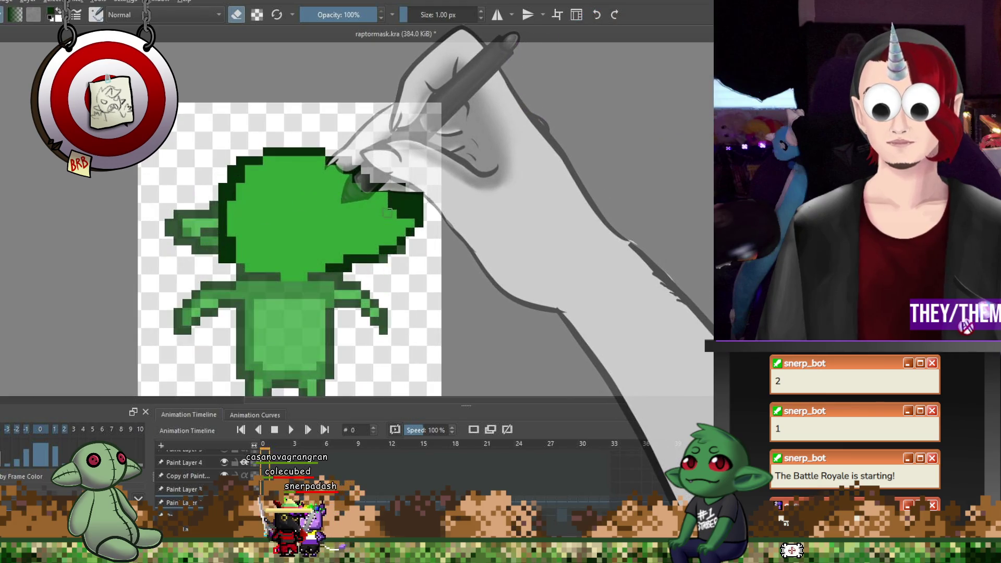
{"action": "key", "text": "e"}
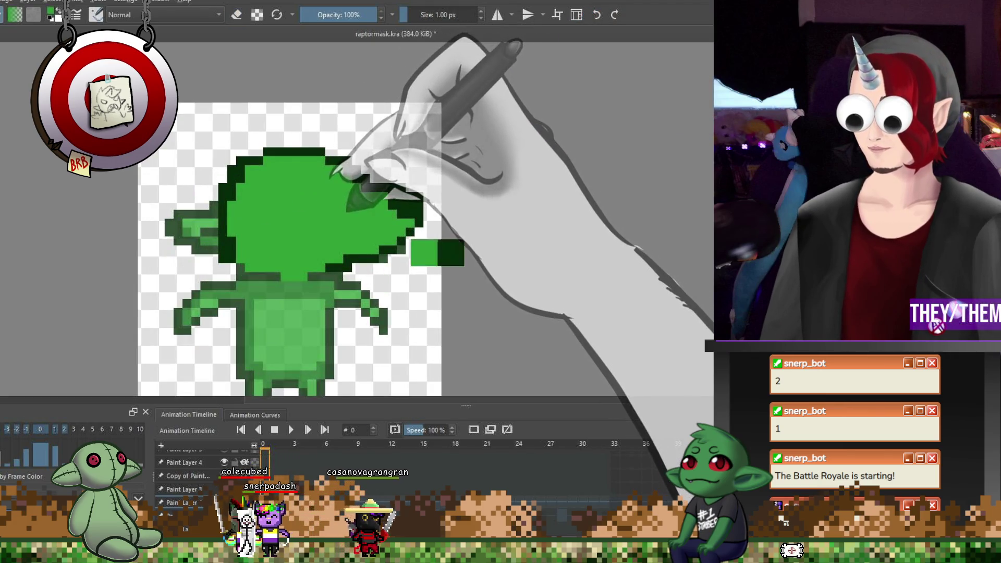
{"action": "left_click", "coordinate": [402, 204], "text": "ctrl"}
{"action": "left_click_drag", "start_coordinate": [402, 204], "coordinate": [410, 216]}
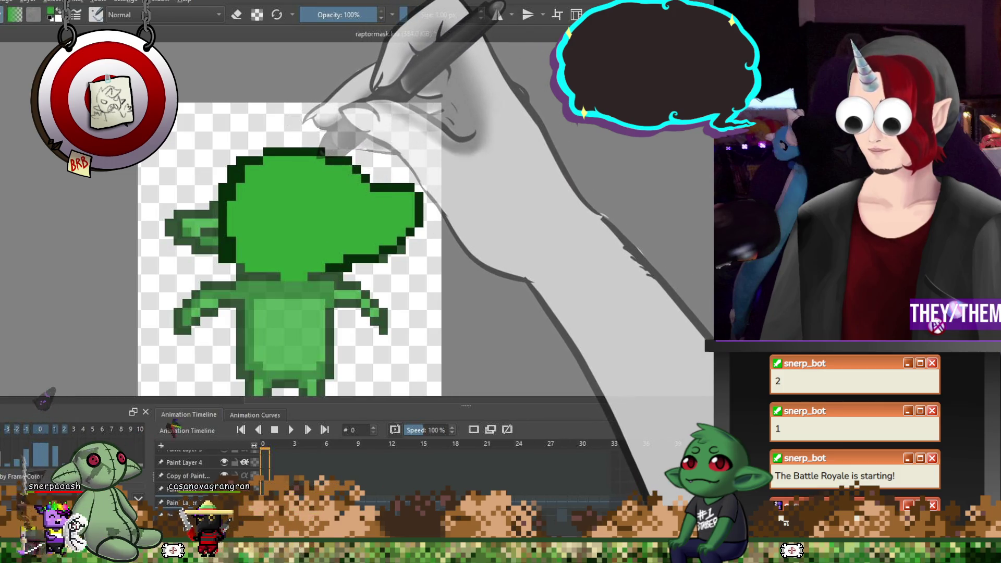
- Erase stray outline pixels on the head's top-right edge and redraw a clean dark outline
{"action": "key", "text": "e"}
{"action": "left_click_drag", "start_coordinate": [352, 165], "coordinate": [366, 181]}
{"action": "key", "text": "e"}
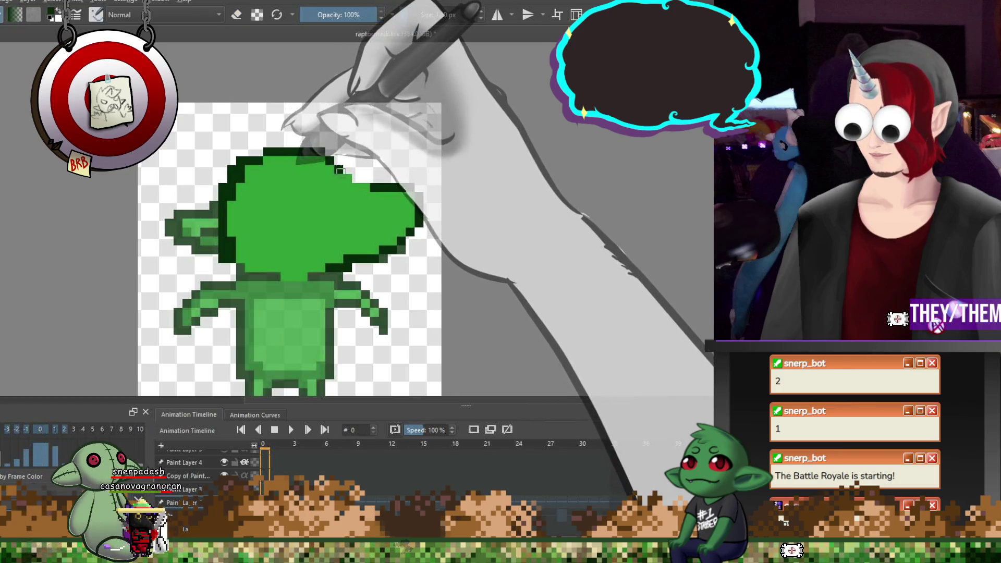
{"action": "left_click", "coordinate": [359, 187]}
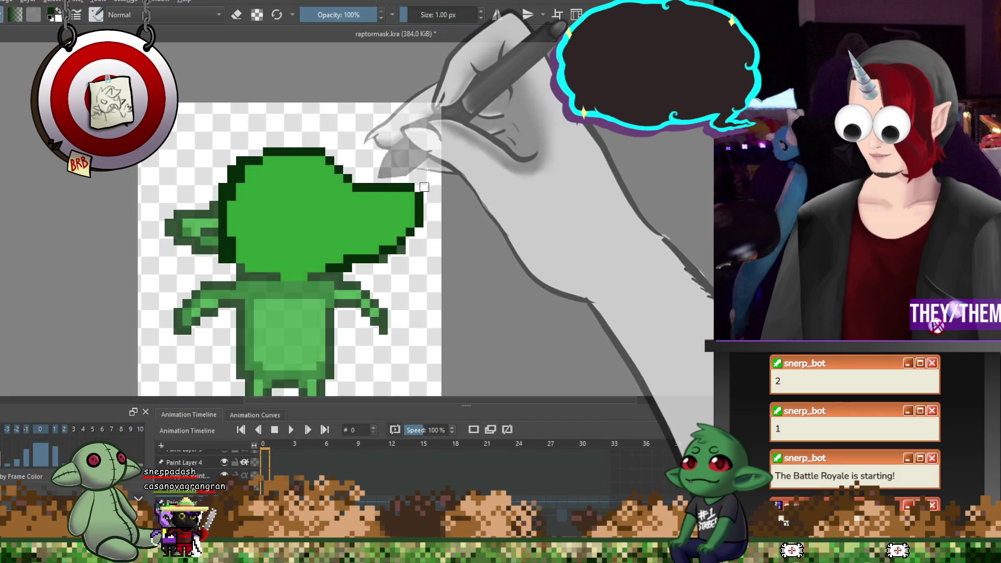
{"action": "left_click", "coordinate": [411, 204]}
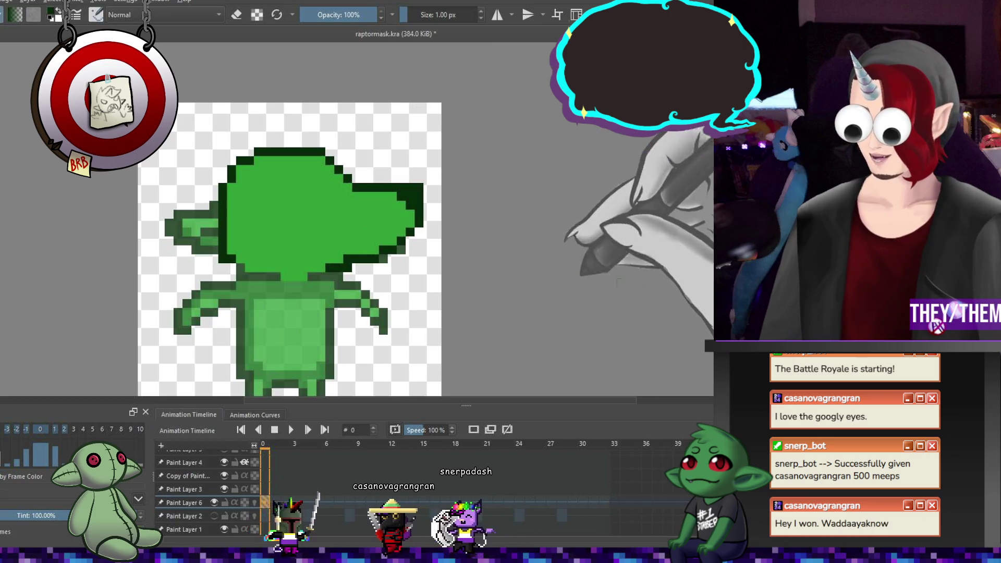
- Paint a white rectangular eye outlined dark on its left and top, filling a few inner pixels
{"action": "scroll", "coordinate": [496, 185], "scroll_direction": "down", "scroll_amount": 3}
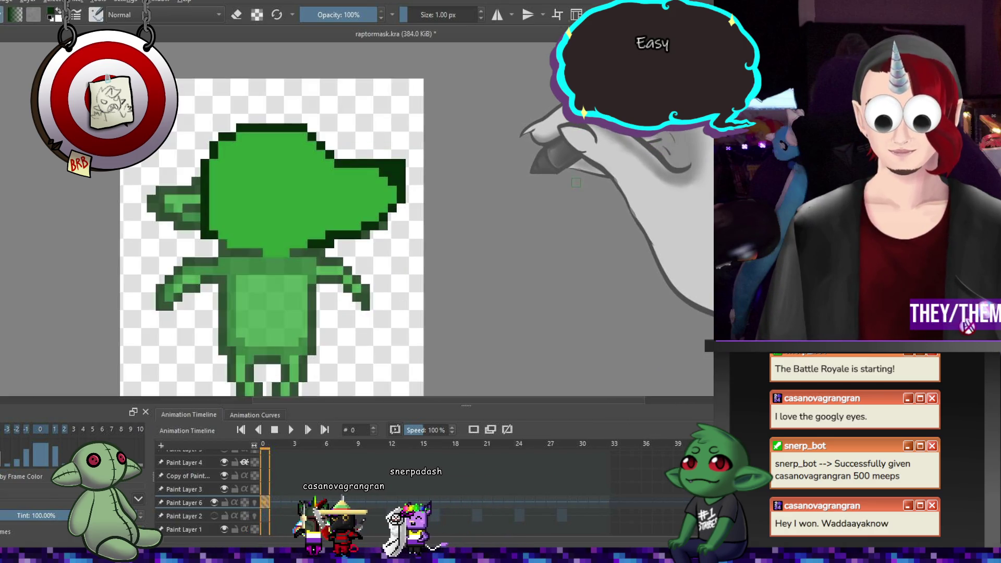
{"action": "scroll", "coordinate": [548, 193], "scroll_direction": "up", "scroll_amount": 2}
{"action": "scroll", "coordinate": [469, 198], "scroll_direction": "down", "scroll_amount": 2}
{"action": "scroll", "coordinate": [365, 203], "scroll_direction": "up", "scroll_amount": 2}
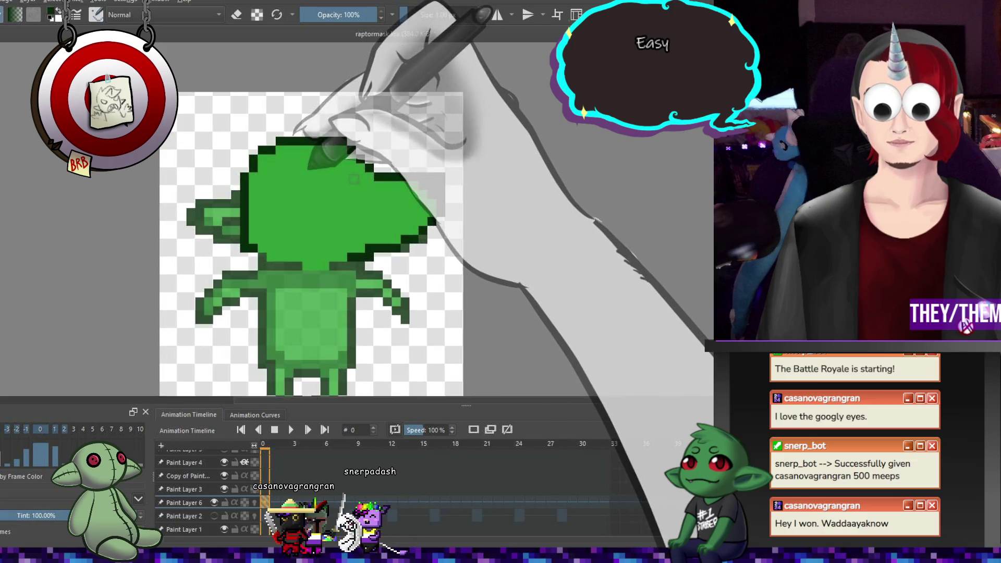
{"action": "scroll", "coordinate": [279, 211], "scroll_direction": "down", "scroll_amount": 2}
{"action": "scroll", "coordinate": [286, 175], "scroll_direction": "down", "scroll_amount": 3}
{"action": "scroll", "coordinate": [313, 182], "scroll_direction": "up", "scroll_amount": 5}
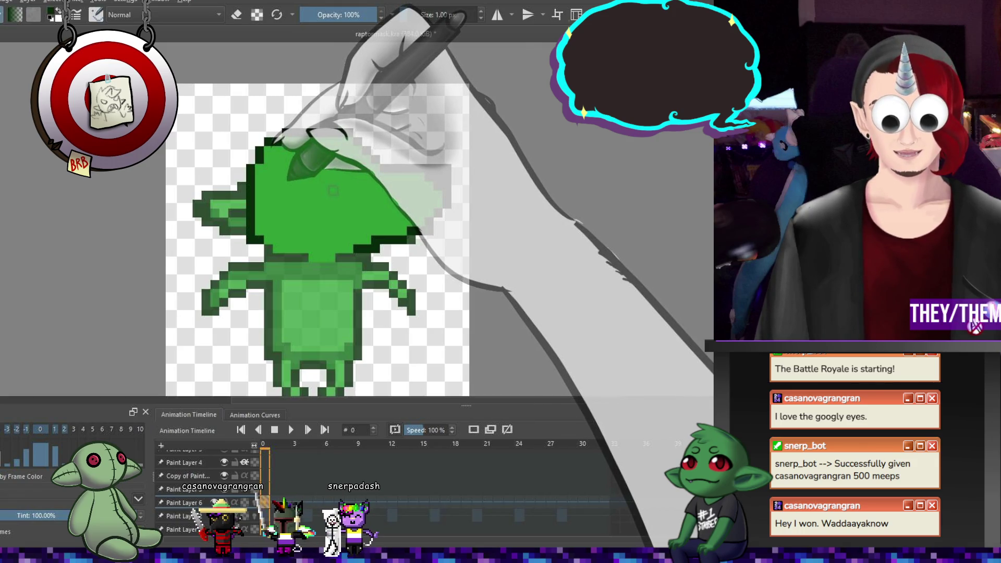
{"action": "scroll", "coordinate": [334, 191], "scroll_direction": "down", "scroll_amount": 3}
{"action": "scroll", "coordinate": [365, 167], "scroll_direction": "up", "scroll_amount": 4}
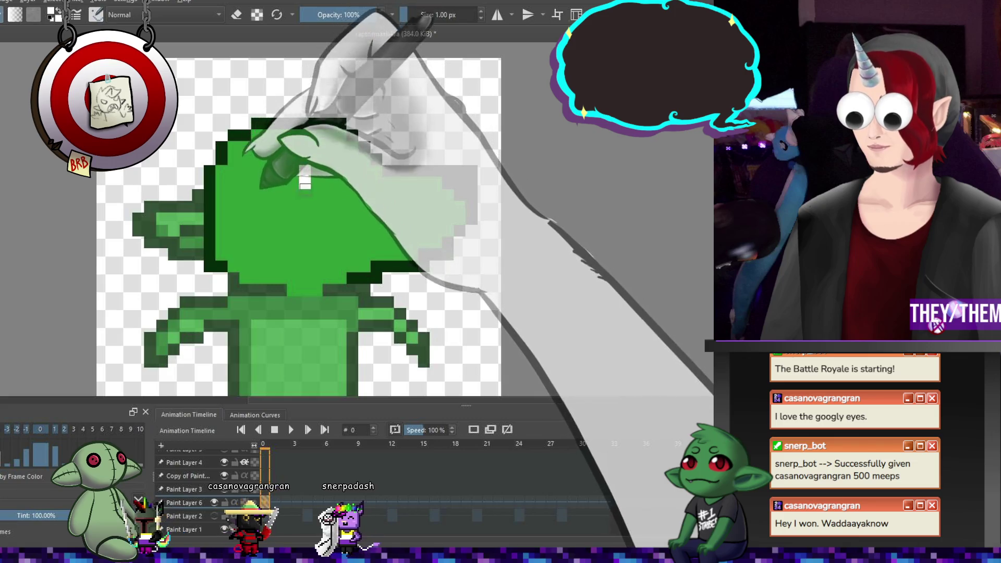
{"action": "mouse_move", "coordinate": [329, 171]}
{"action": "left_mouse_down"}
{"action": "mouse_move", "coordinate": [329, 207]}
{"action": "mouse_move", "coordinate": [305, 207]}
{"action": "left_mouse_up"}
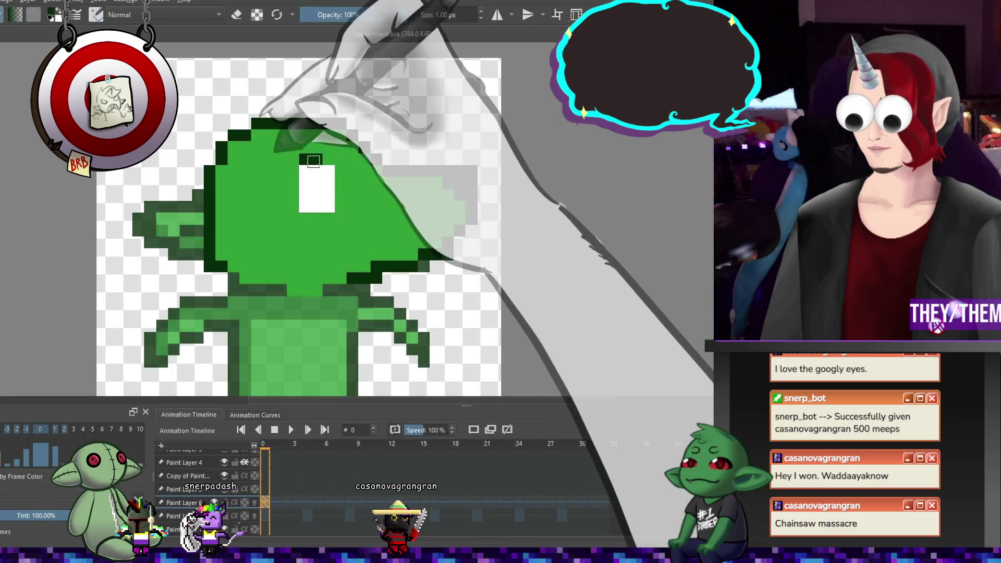
{"action": "left_click_drag", "start_coordinate": [292, 195], "coordinate": [329, 169]}
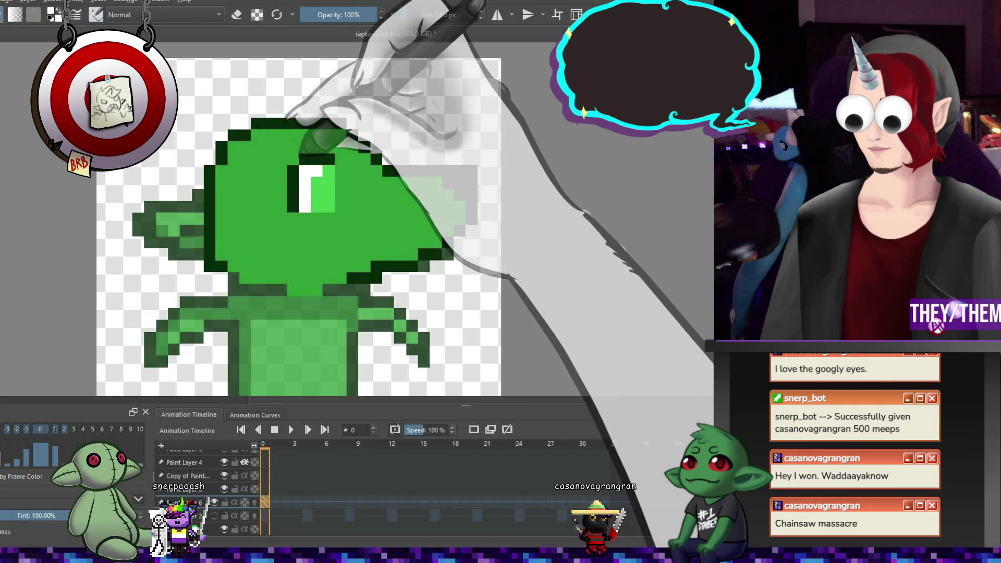
{"action": "left_click_drag", "start_coordinate": [385, 261], "coordinate": [398, 274]}
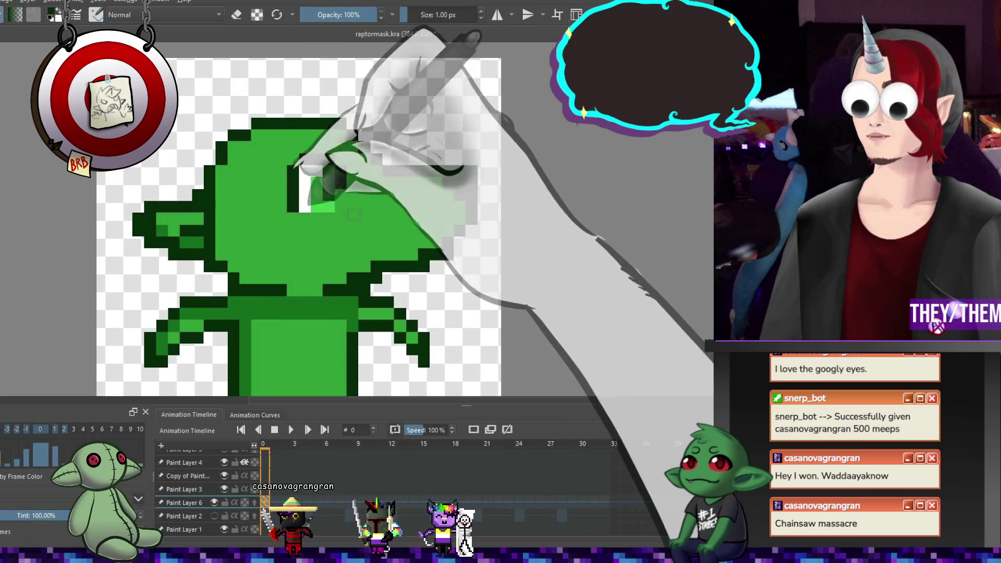
{"action": "scroll", "coordinate": [281, 233], "scroll_direction": "down", "scroll_amount": 5}
{"action": "scroll", "coordinate": [281, 233], "scroll_direction": "up", "scroll_amount": 5}
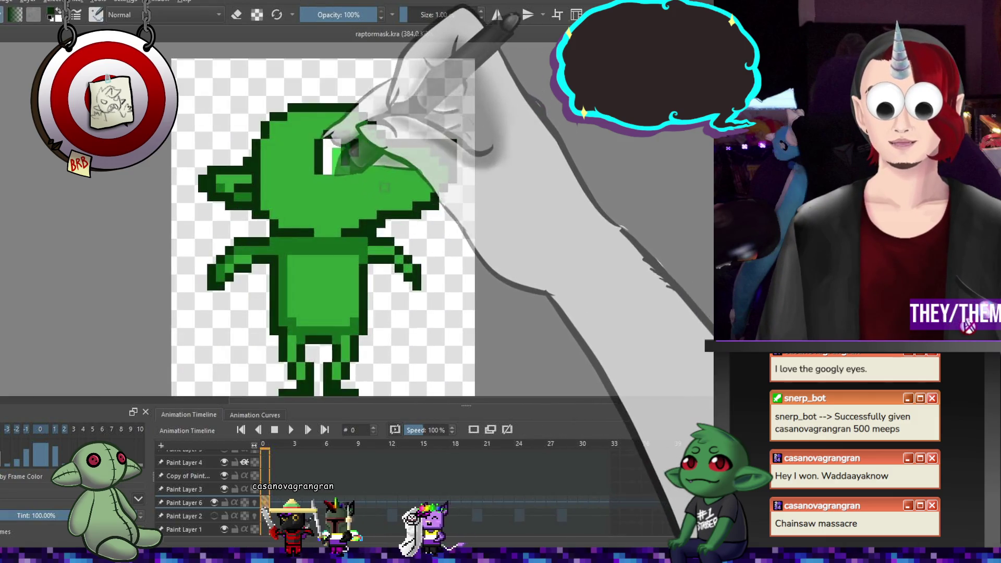
{"action": "scroll", "coordinate": [355, 156], "scroll_direction": "down", "scroll_amount": 5}
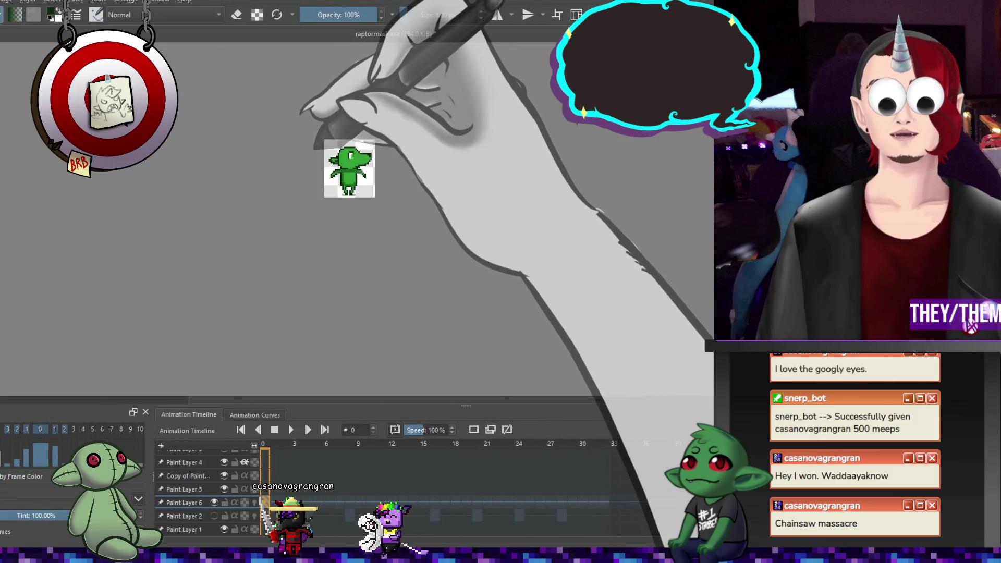
{"action": "scroll", "coordinate": [334, 172], "scroll_direction": "up", "scroll_amount": 5}
{"action": "scroll", "coordinate": [313, 178], "scroll_direction": "down", "scroll_amount": 3}
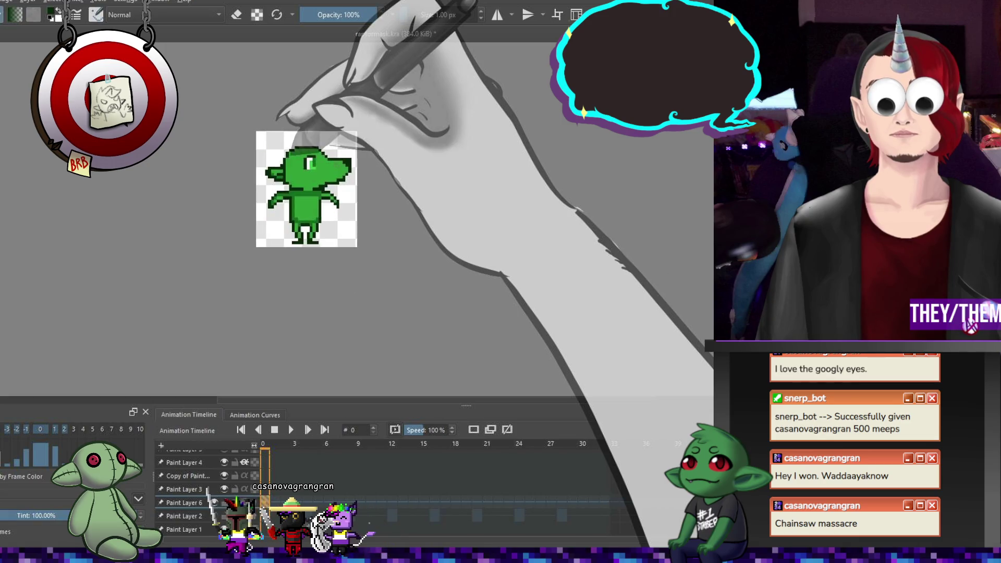
{"action": "scroll", "coordinate": [330, 167], "scroll_direction": "up", "scroll_amount": 5}
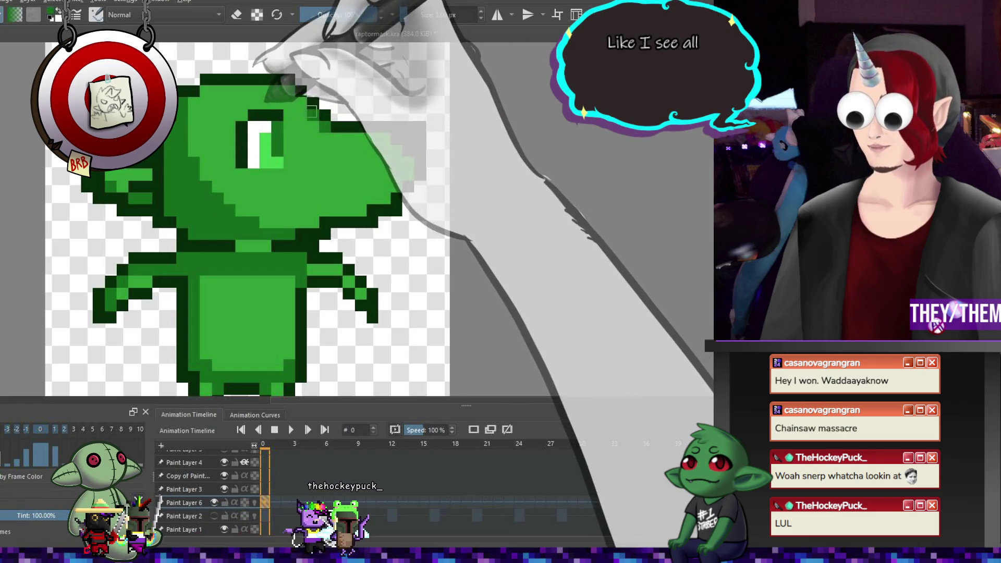
- Save the sprite, then add dark outline pixels to the snout and nose tip
{"action": "key", "text": "ctrl+s"}
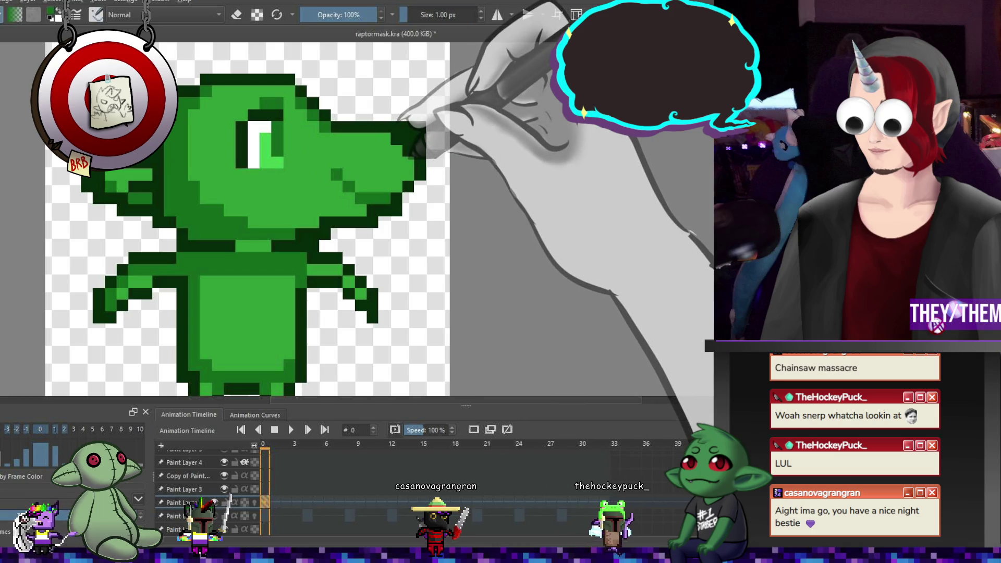
{"action": "left_click", "coordinate": [420, 173]}
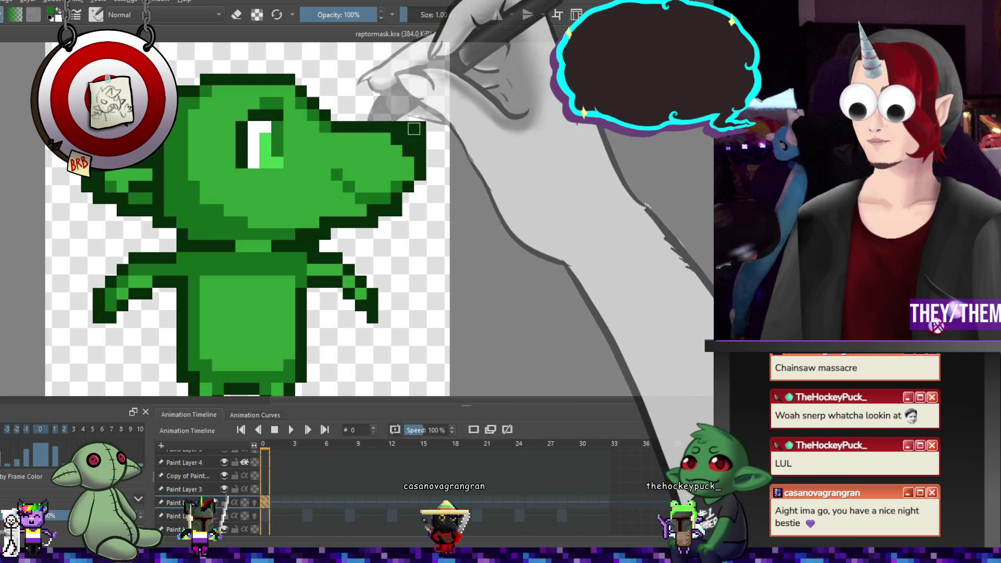
{"action": "left_click", "coordinate": [412, 135]}
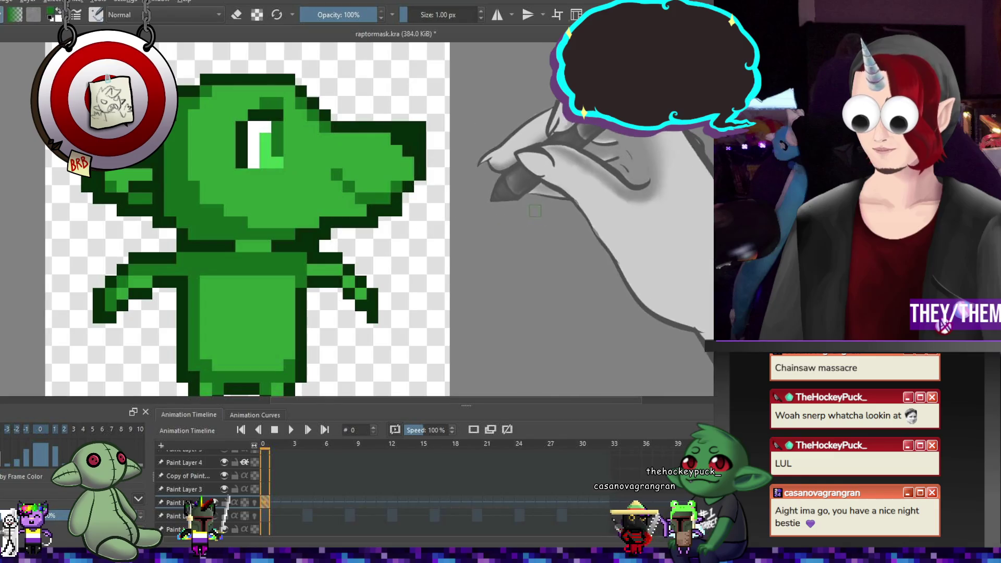
{"action": "scroll", "coordinate": [242, 219], "scroll_direction": "down", "scroll_amount": 8}
{"action": "scroll", "coordinate": [331, 171], "scroll_direction": "up", "scroll_amount": 7}
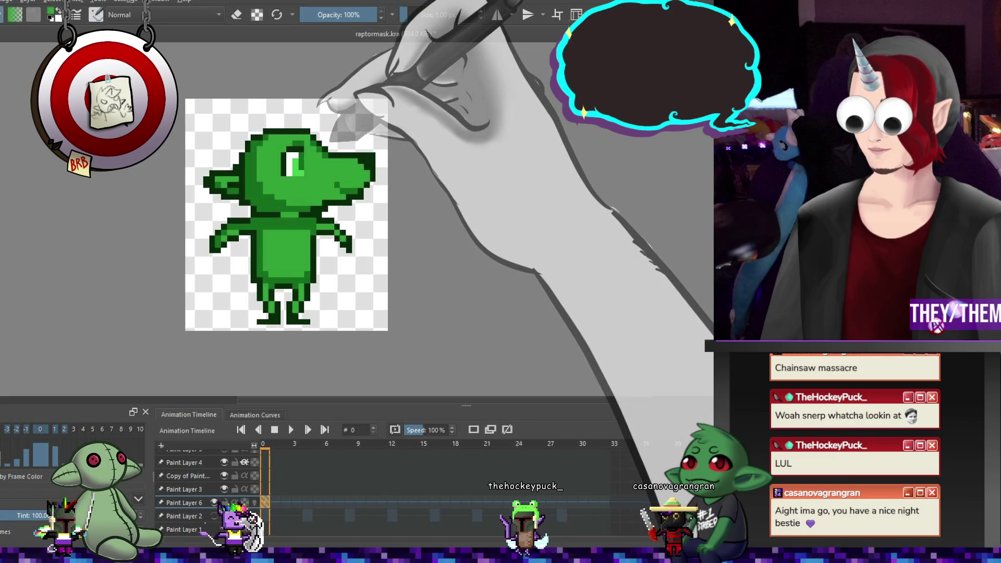
- Hide Paint Layer 6 and show Paint Layer 2 to compare with the plain goblin face
{"action": "scroll", "coordinate": [273, 157], "scroll_direction": "down", "scroll_amount": 4}
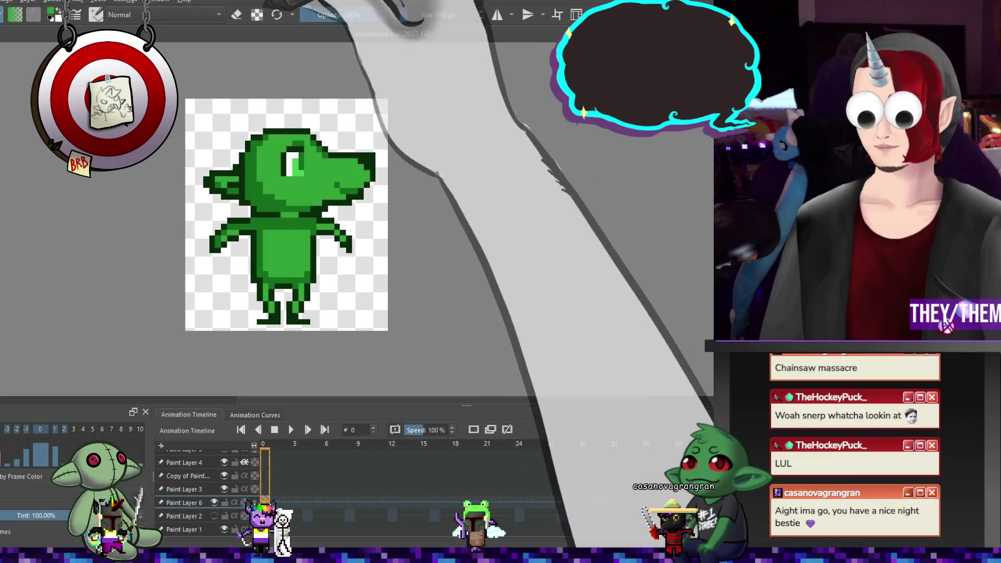
{"action": "scroll", "coordinate": [290, 157], "scroll_direction": "up", "scroll_amount": 4}
{"action": "scroll", "coordinate": [290, 156], "scroll_direction": "up", "scroll_amount": 2}
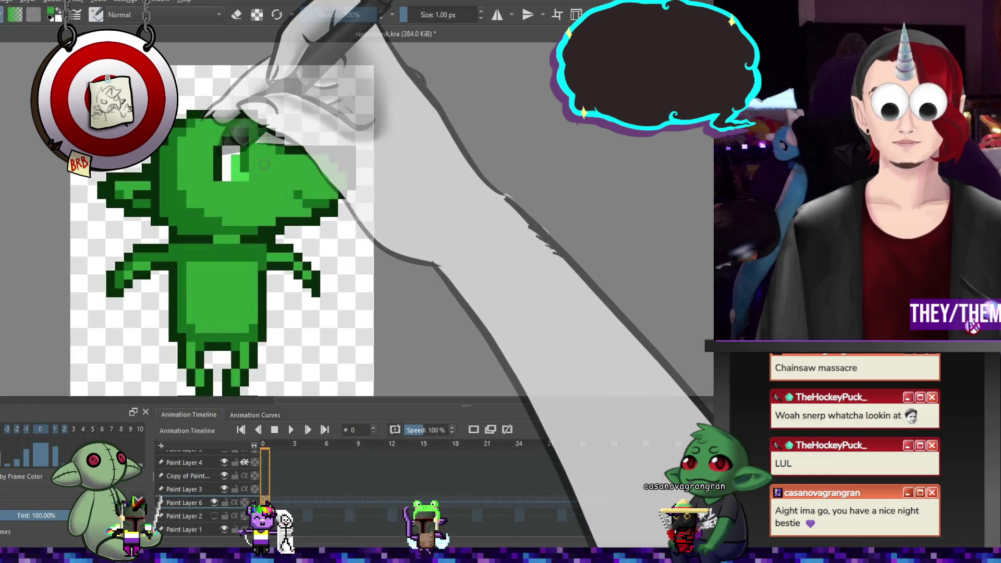
{"action": "scroll", "coordinate": [245, 162], "scroll_direction": "down", "scroll_amount": 2}
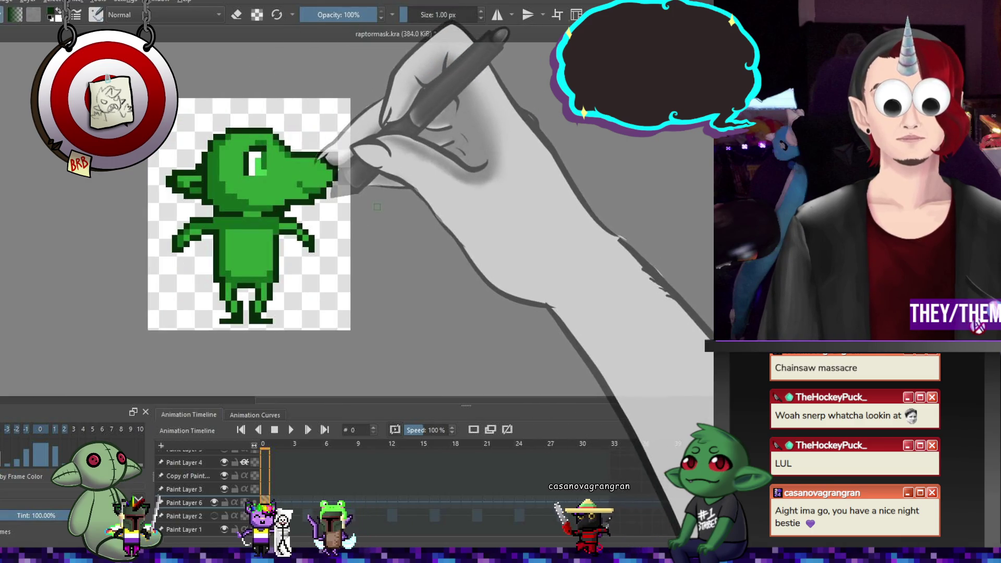
{"action": "left_click", "coordinate": [214, 502]}
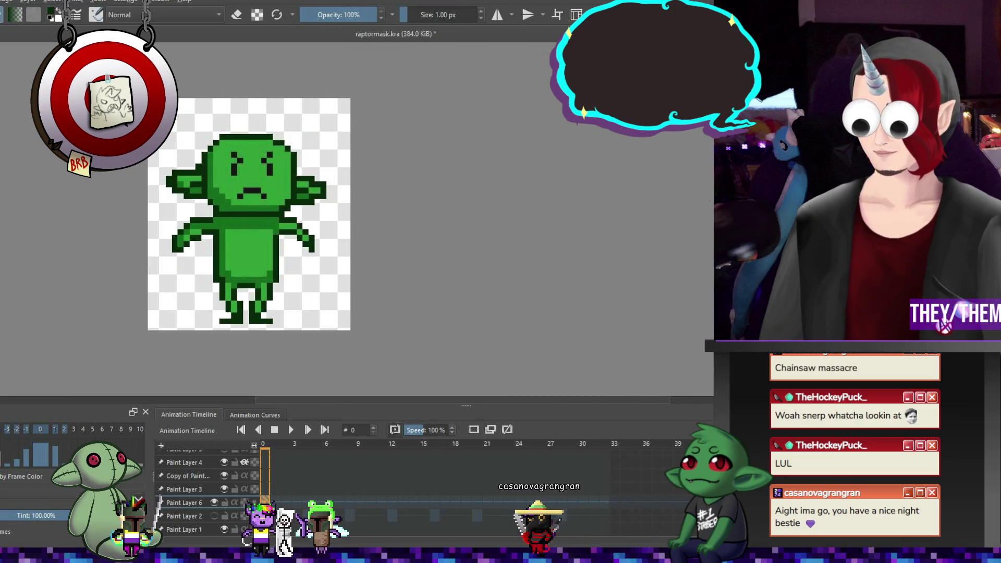
{"action": "left_click", "coordinate": [214, 516]}
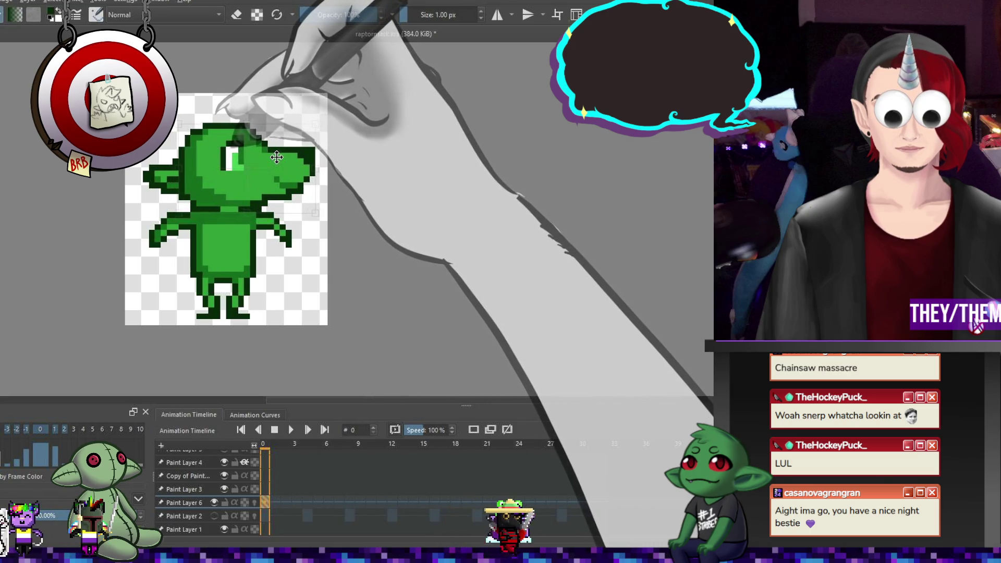
- Start and cancel a transform of the head, then hide Krita to reveal the desktop
{"action": "key", "text": "ctrl+t"}
{"action": "key", "text": "Return"}
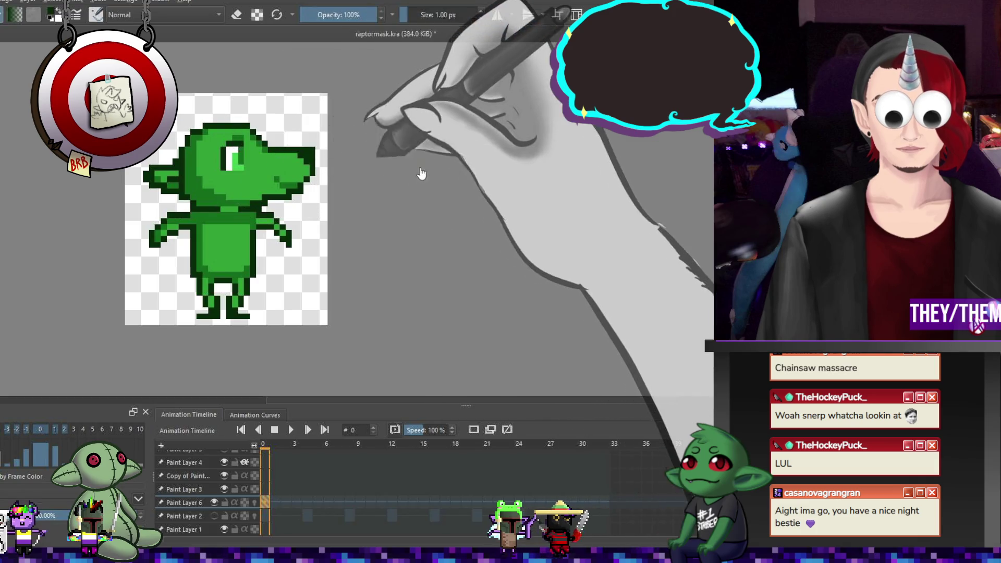
{"action": "scroll", "coordinate": [313, 182], "scroll_direction": "down", "scroll_amount": 5}
{"action": "scroll", "coordinate": [324, 182], "scroll_direction": "up", "scroll_amount": 4}
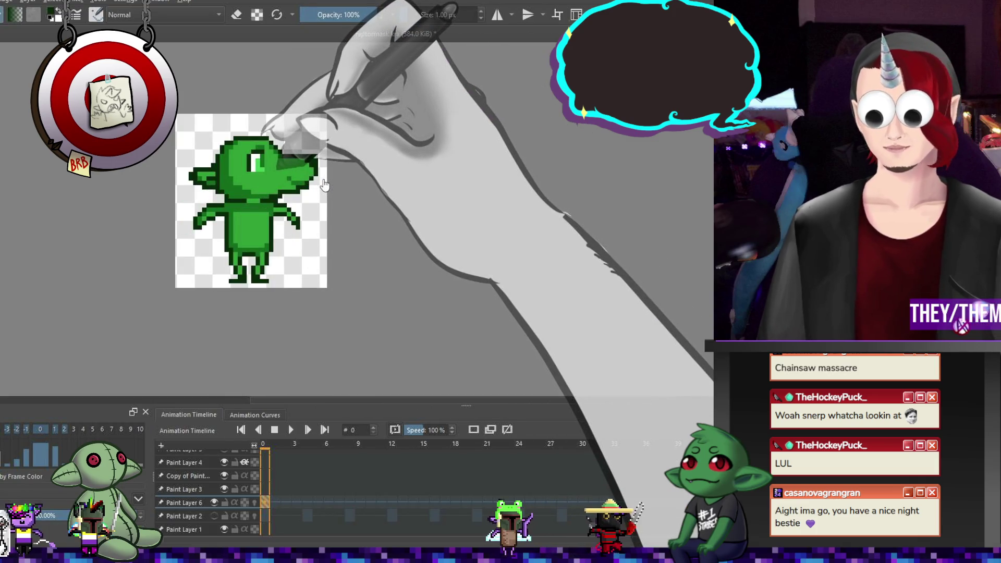
{"action": "scroll", "coordinate": [312, 164], "scroll_direction": "down", "scroll_amount": 3}
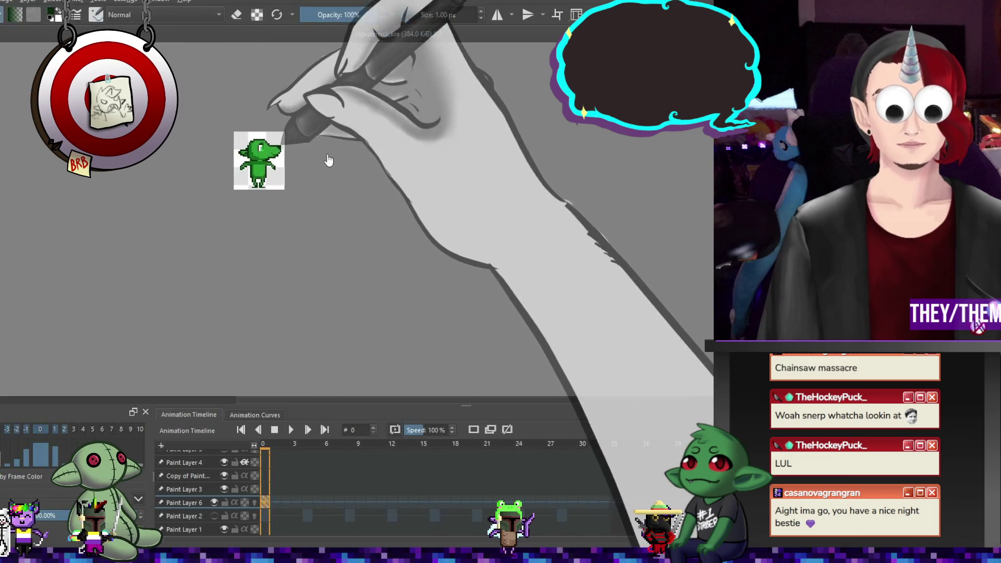
{"action": "scroll", "coordinate": [315, 171], "scroll_direction": "up", "scroll_amount": 2}
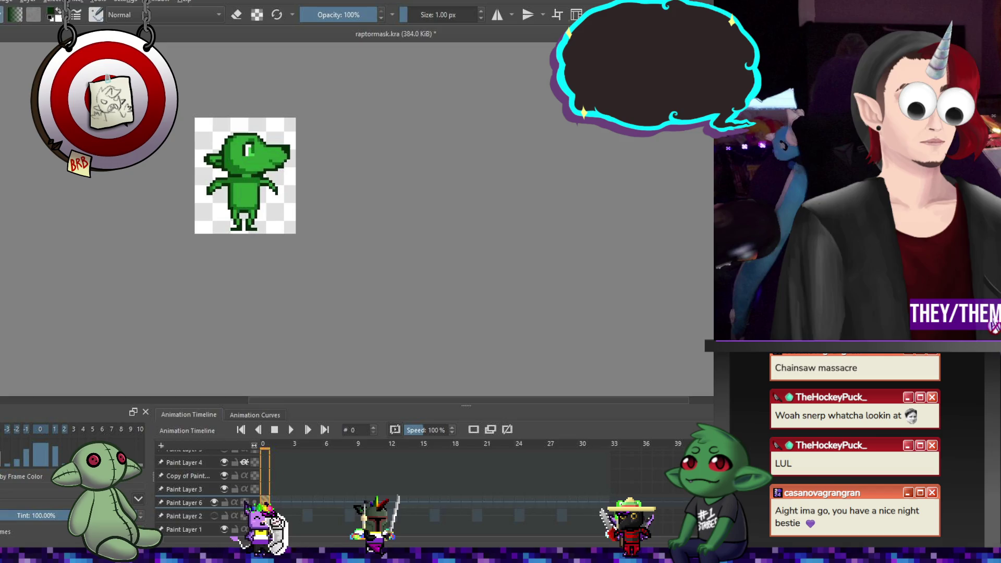
{"action": "key", "text": "super+d"}
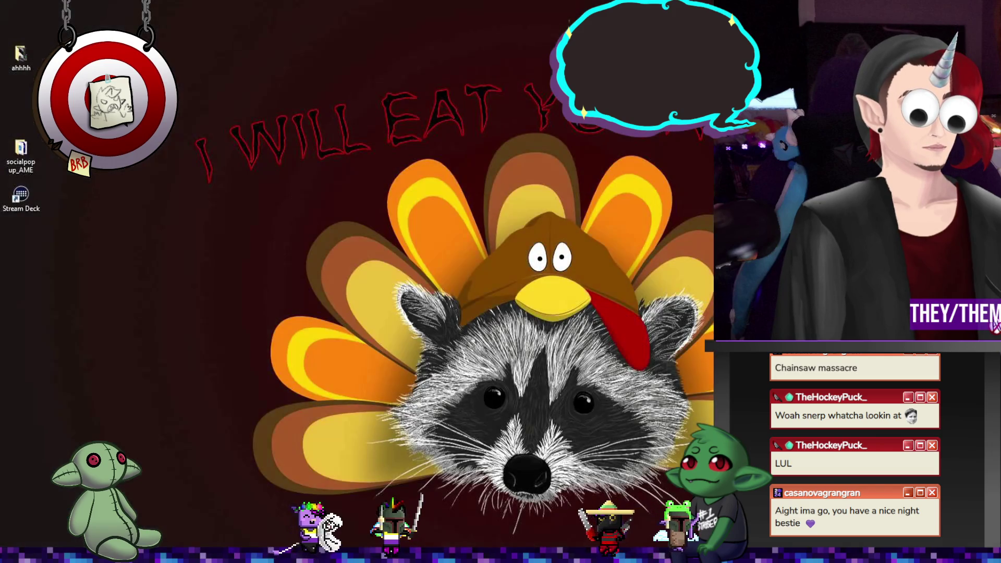
- Restore the Krita window showing raptormask.kra with Super+D
{"action": "key", "text": "super+d"}
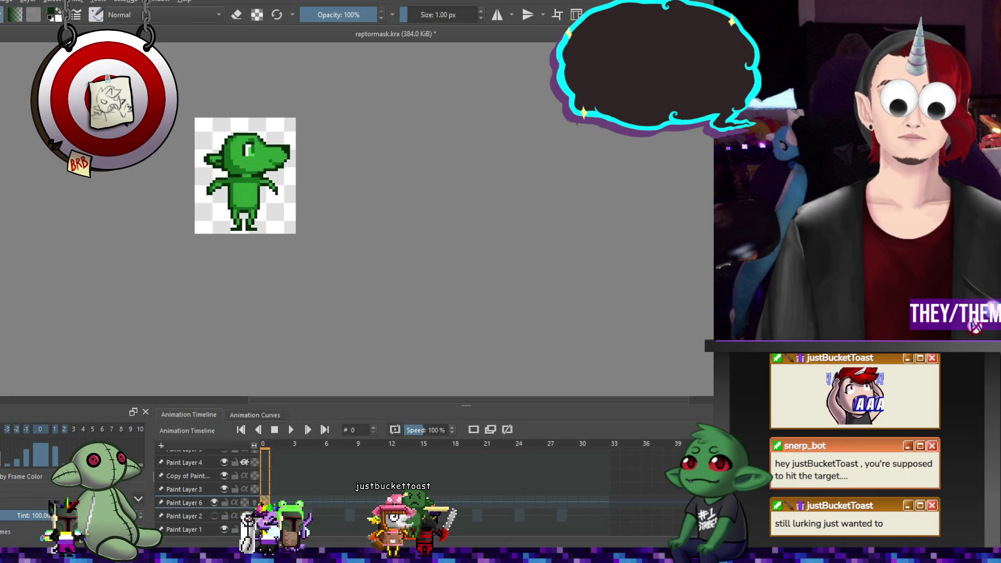
- Save raptormask.kra and switch to the leaf sprite sheet document
{"action": "key", "text": "ctrl+s"}
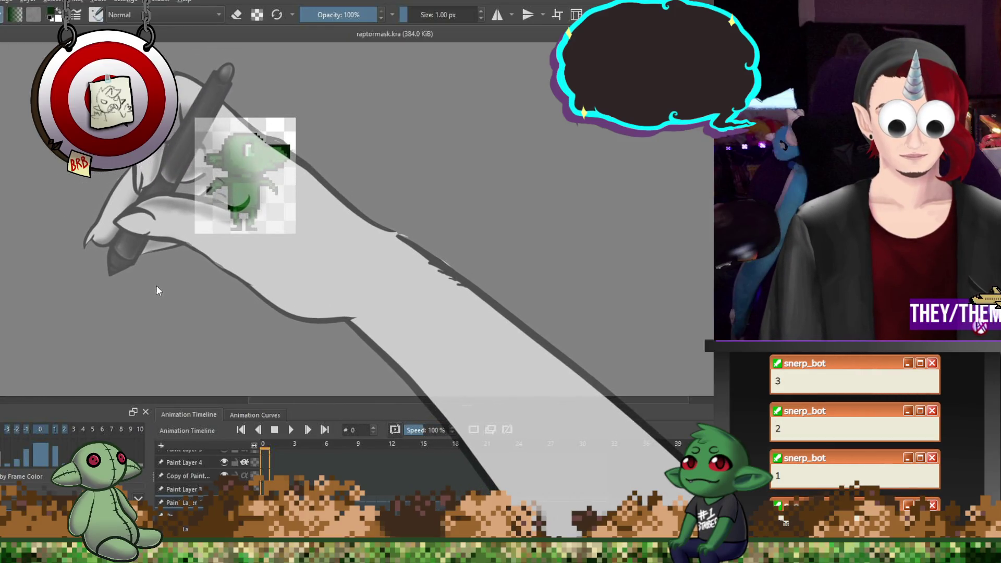
{"action": "key", "text": "ctrl+Tab"}
{"action": "scroll", "coordinate": [352, 104], "scroll_direction": "up", "scroll_amount": 5}
{"action": "scroll", "coordinate": [353, 103], "scroll_direction": "down", "scroll_amount": 4}
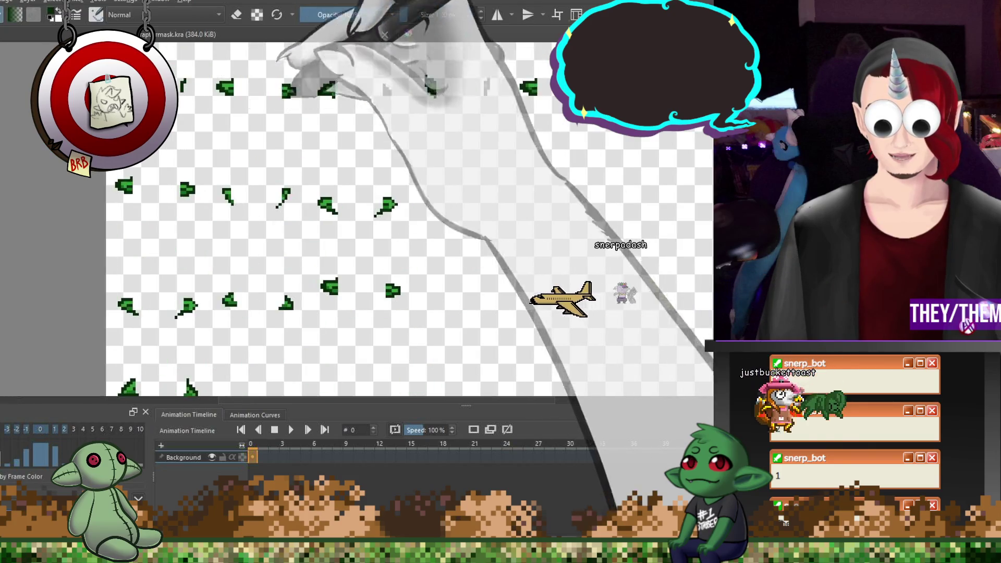
{"action": "scroll", "coordinate": [319, 124], "scroll_direction": "down", "scroll_amount": 4}
{"action": "scroll", "coordinate": [319, 125], "scroll_direction": "up", "scroll_amount": 2}
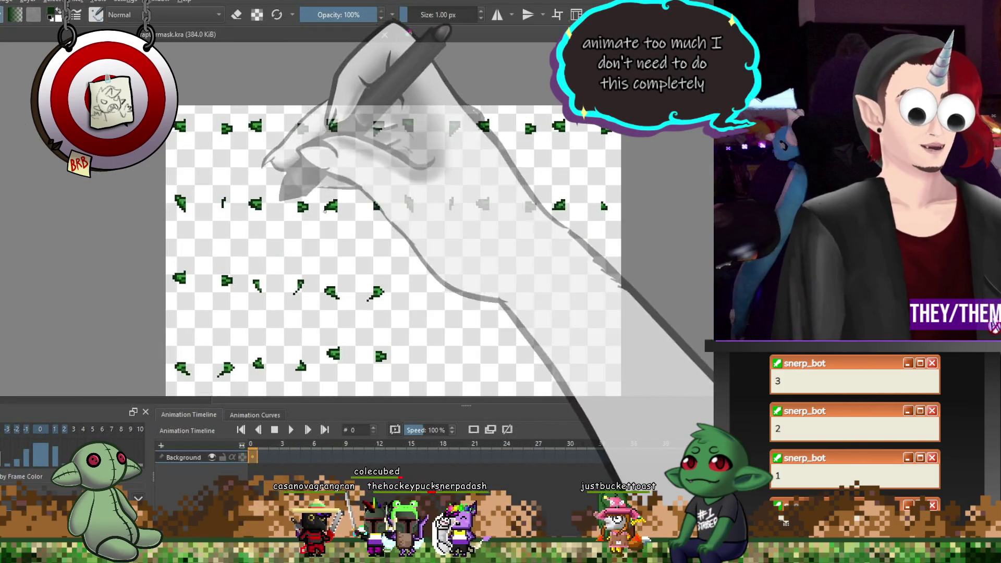
{"action": "scroll", "coordinate": [299, 294], "scroll_direction": "down", "scroll_amount": 3}
{"action": "scroll", "coordinate": [299, 294], "scroll_direction": "up", "scroll_amount": 3}
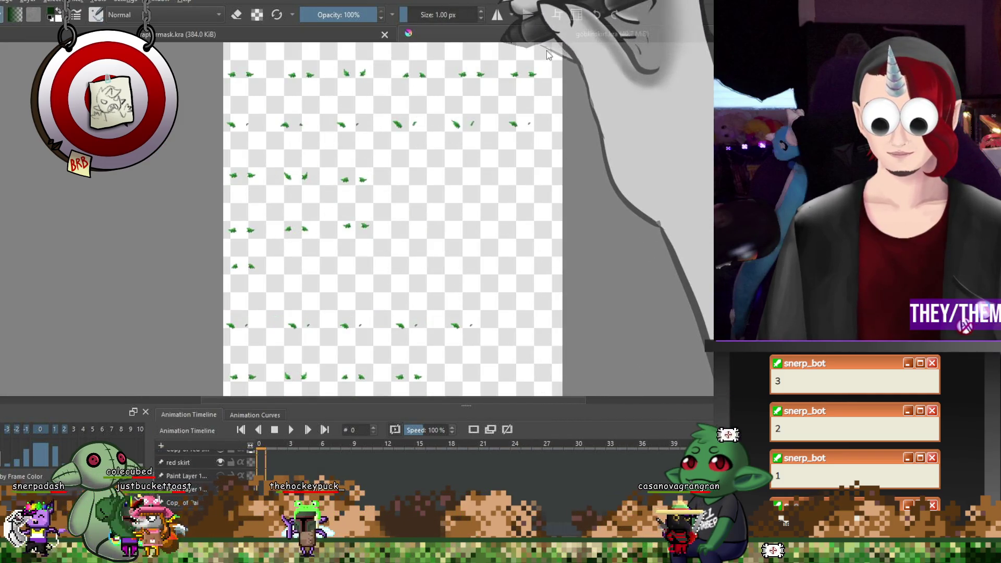
- Place black eye and mouth shapes onto the goblinskirt.kra sprites
{"action": "scroll", "coordinate": [367, 135], "scroll_direction": "up", "scroll_amount": 3}
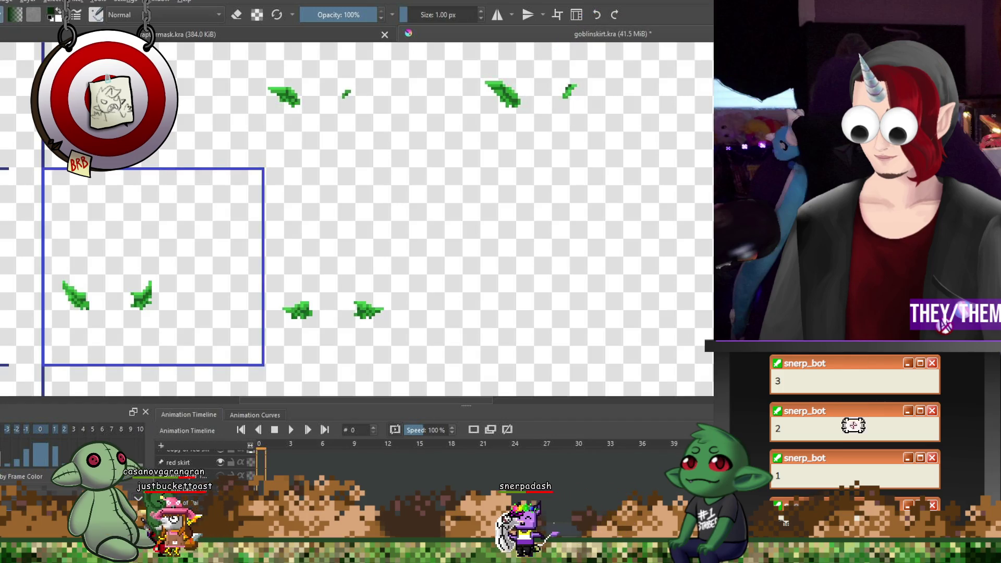
{"action": "left_click", "coordinate": [220, 475]}
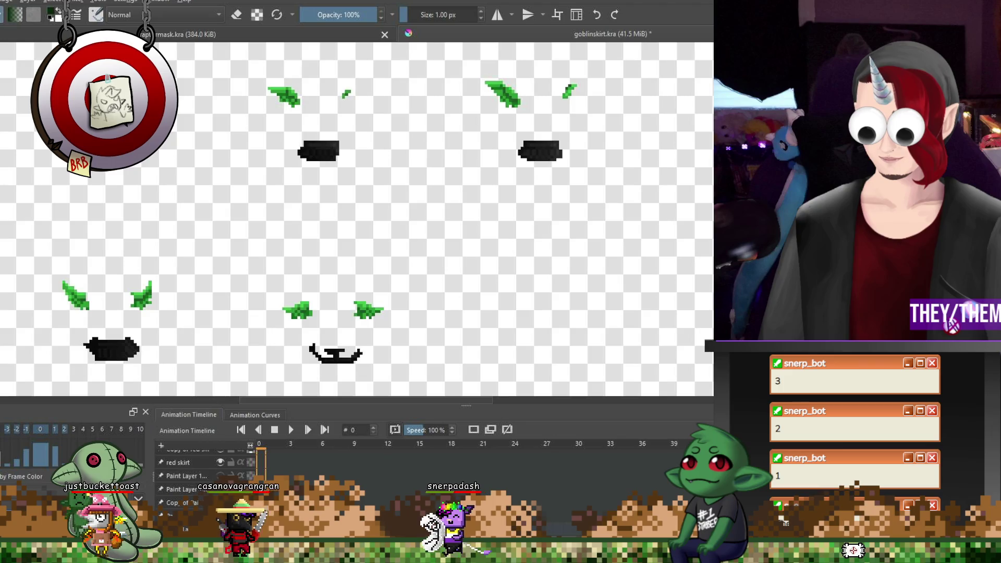
- Undo the black eye and mouth shapes on the goblinskirt sprite sheet
{"action": "key", "text": "ctrl+z"}
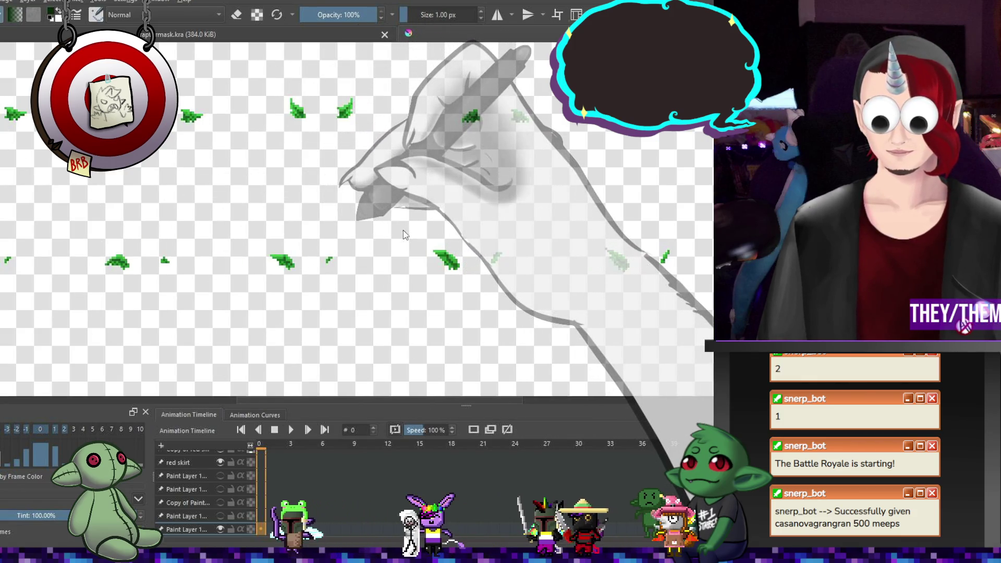
- Zoom over the green-and-pink ear sheet, then switch to the next open document, the leaf sprites
{"action": "scroll", "coordinate": [417, 91], "scroll_direction": "down", "scroll_amount": 5}
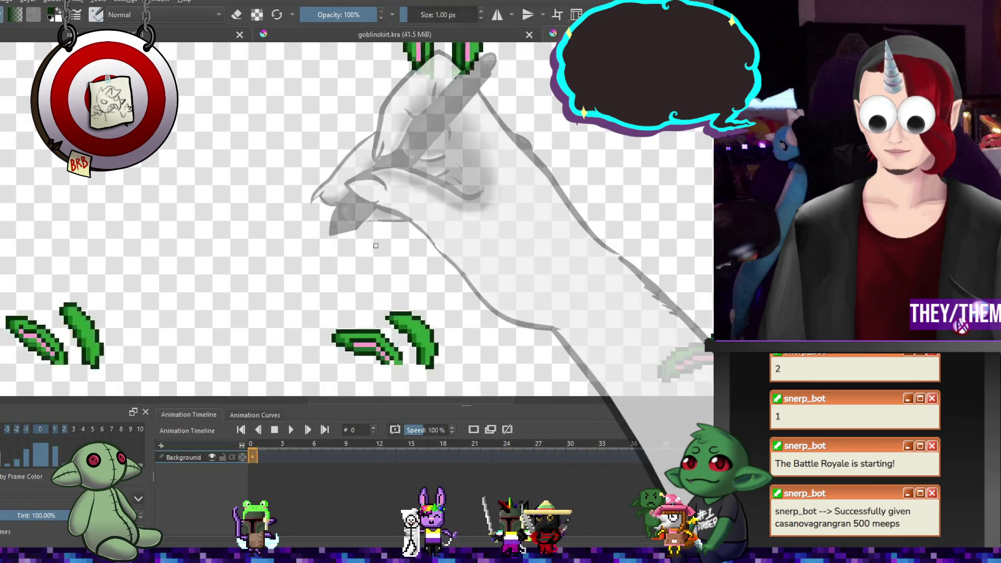
{"action": "scroll", "coordinate": [186, 223], "scroll_direction": "up", "scroll_amount": 5}
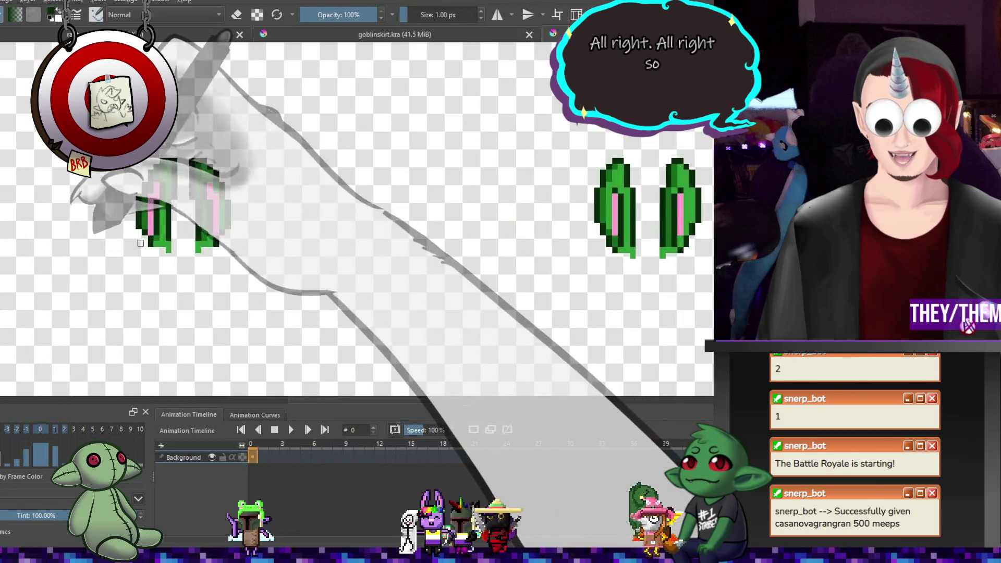
{"action": "scroll", "coordinate": [447, 217], "scroll_direction": "down", "scroll_amount": 4}
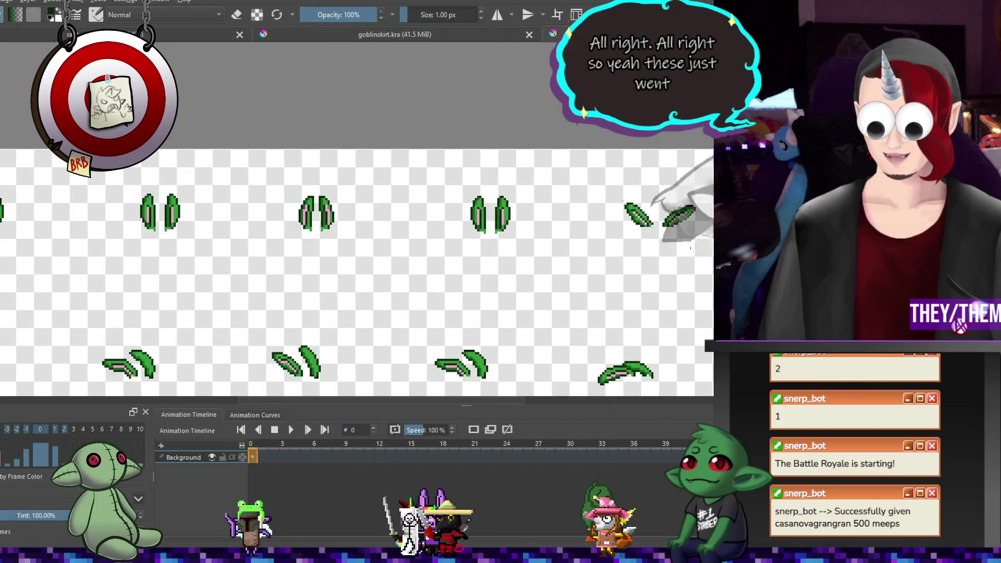
{"action": "scroll", "coordinate": [446, 216], "scroll_direction": "up", "scroll_amount": 2}
{"action": "scroll", "coordinate": [447, 217], "scroll_direction": "down", "scroll_amount": 3}
{"action": "scroll", "coordinate": [365, 344], "scroll_direction": "up", "scroll_amount": 3}
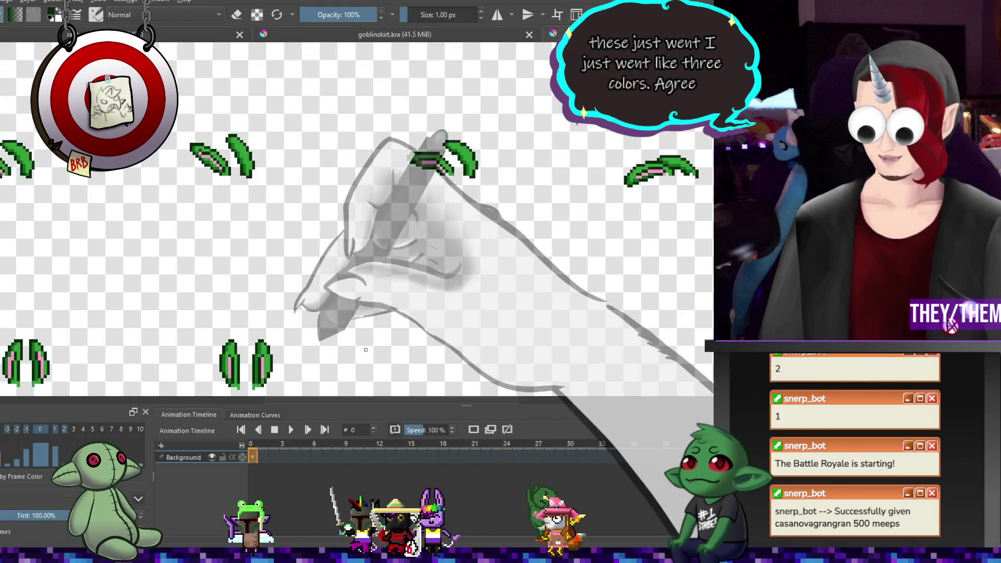
{"action": "scroll", "coordinate": [365, 344], "scroll_direction": "down", "scroll_amount": 3}
{"action": "scroll", "coordinate": [365, 344], "scroll_direction": "up", "scroll_amount": 3}
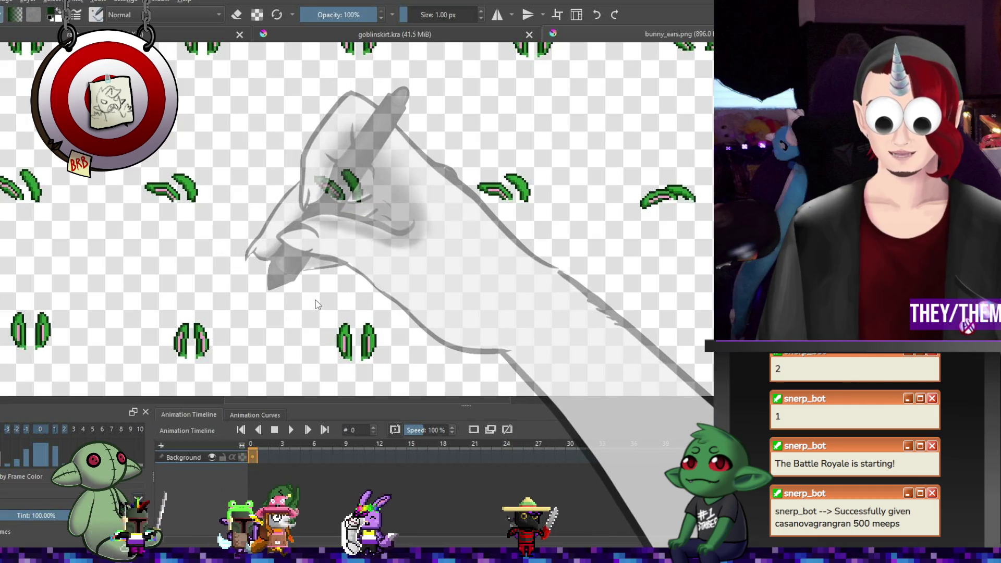
{"action": "key", "text": "ctrl+Tab"}
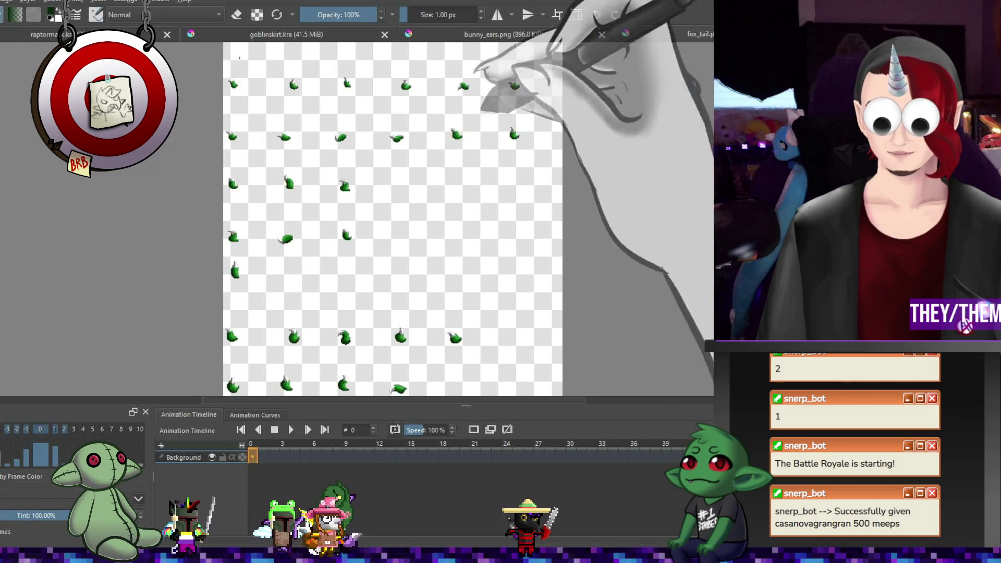
- Close the leaf sprite document, leaving the green lizard sprite sheet displayed
{"action": "scroll", "coordinate": [290, 197], "scroll_direction": "up", "scroll_amount": 3}
{"action": "scroll", "coordinate": [290, 197], "scroll_direction": "up", "scroll_amount": 2}
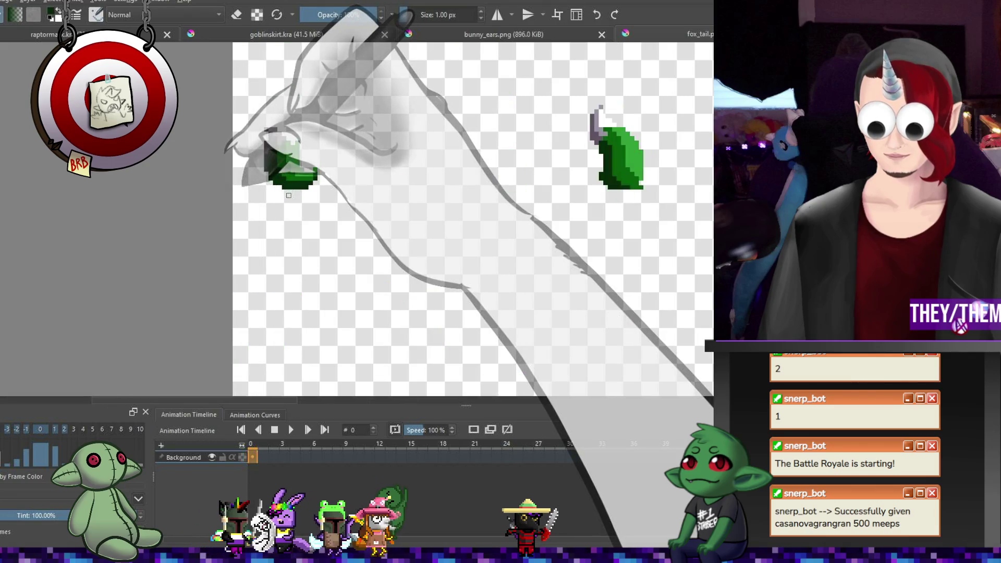
{"action": "scroll", "coordinate": [379, 208], "scroll_direction": "down", "scroll_amount": 3}
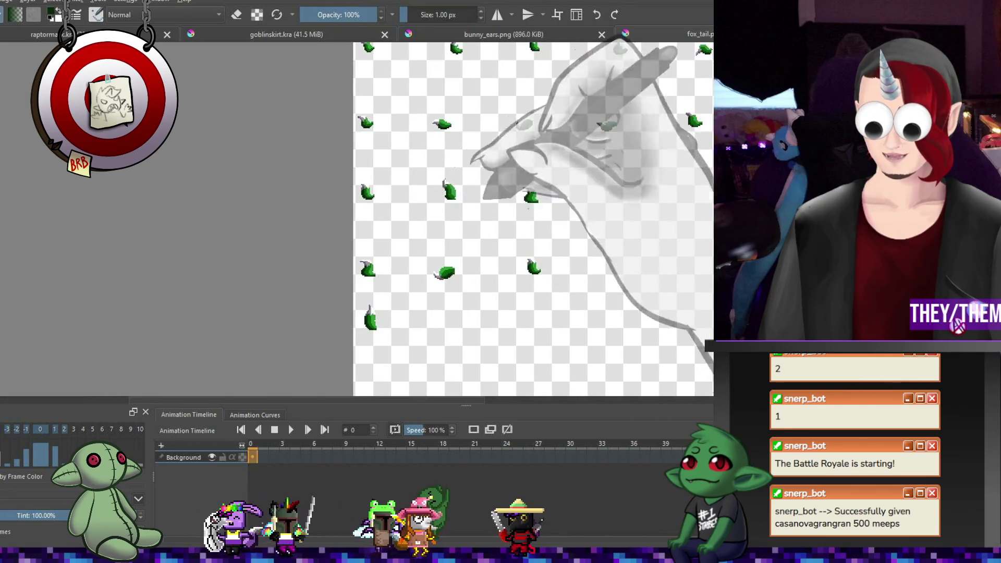
{"action": "scroll", "coordinate": [667, 209], "scroll_direction": "up", "scroll_amount": 2}
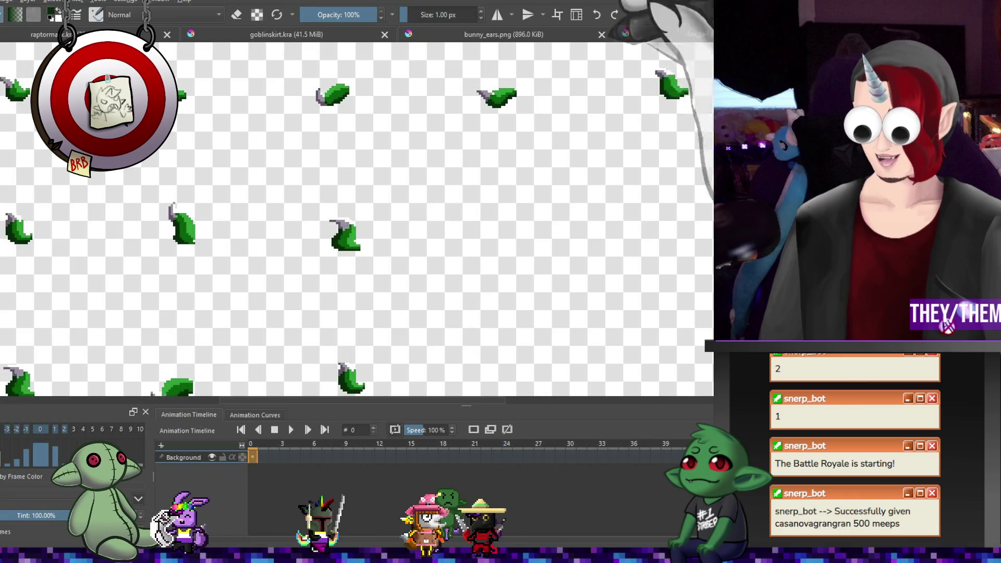
{"action": "key", "text": "ctrl+w"}
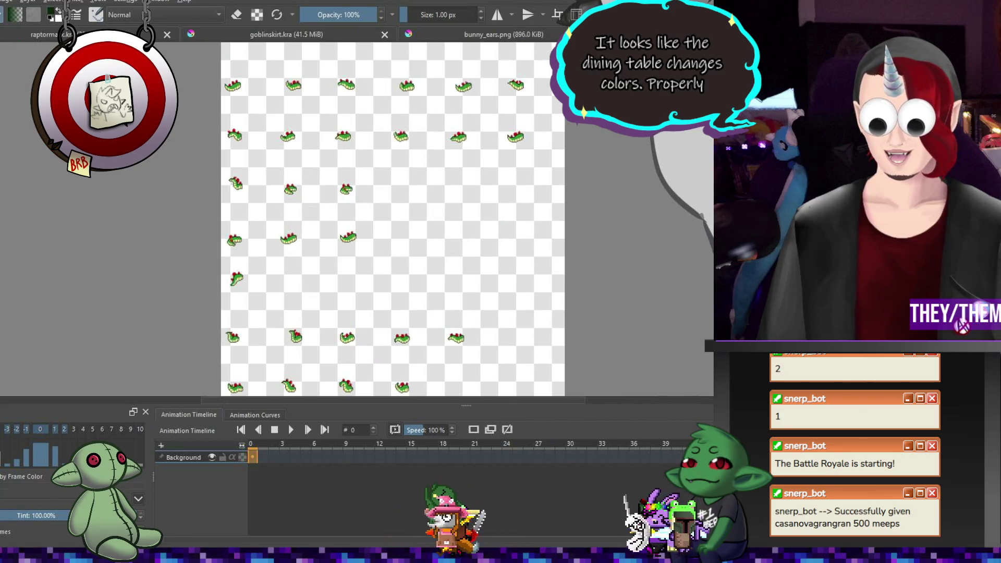
{"action": "scroll", "coordinate": [342, 77], "scroll_direction": "up", "scroll_amount": 6}
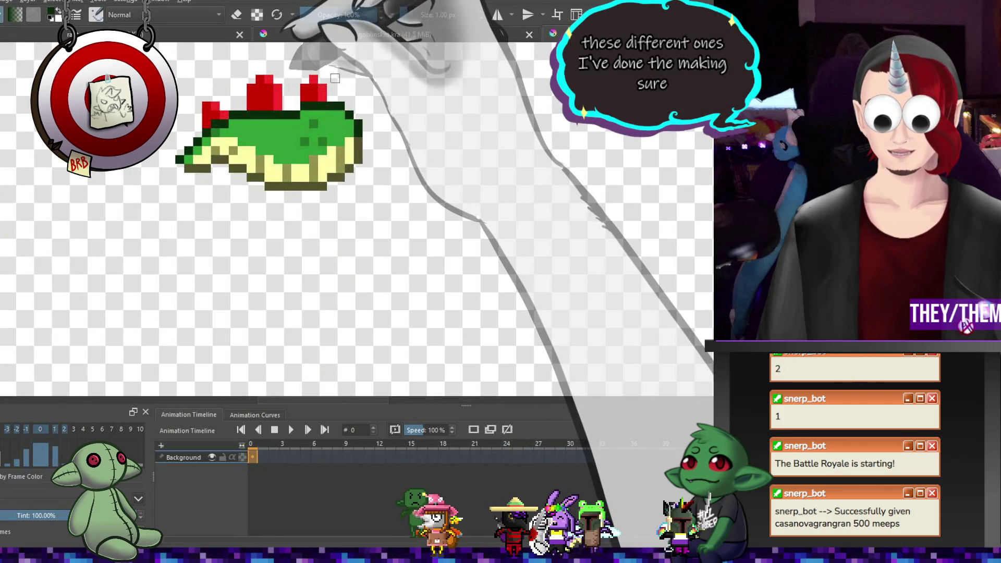
{"action": "scroll", "coordinate": [335, 78], "scroll_direction": "down", "scroll_amount": 7}
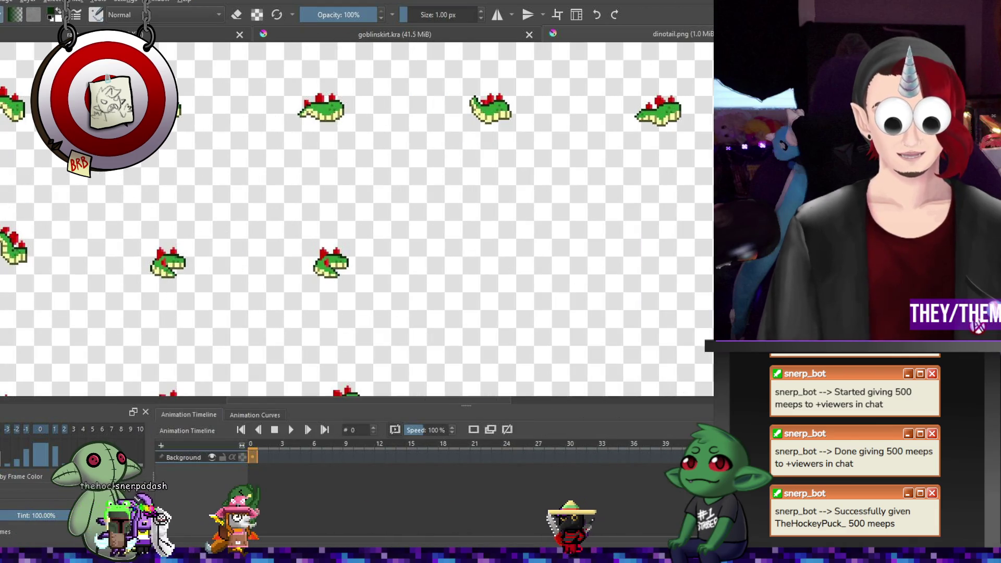
{"action": "key", "text": "ctrl+Tab"}
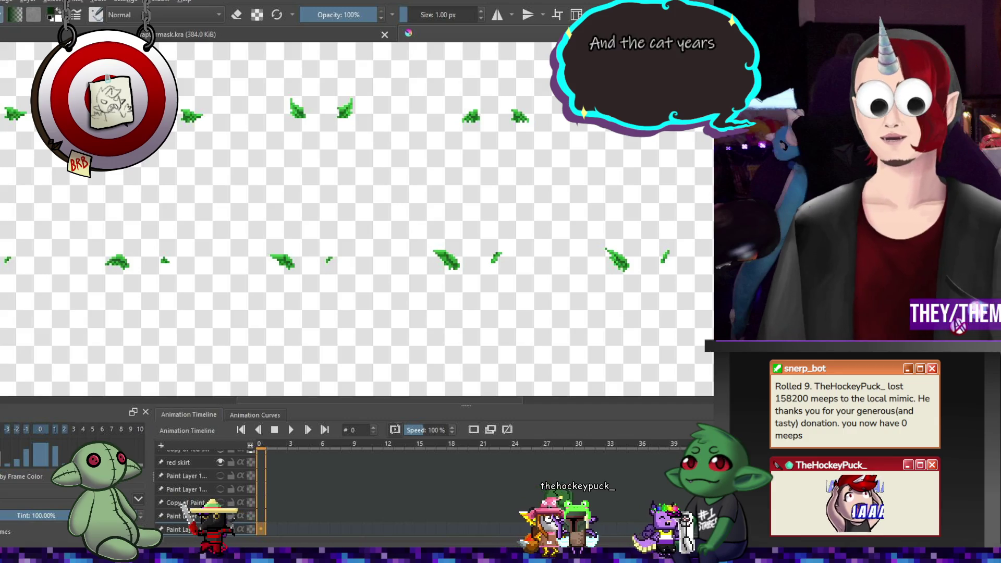
- Paint a green pixel onto the leaf sprite and save goblinskirt.kra
{"action": "scroll", "coordinate": [235, 165], "scroll_direction": "down", "scroll_amount": 2}
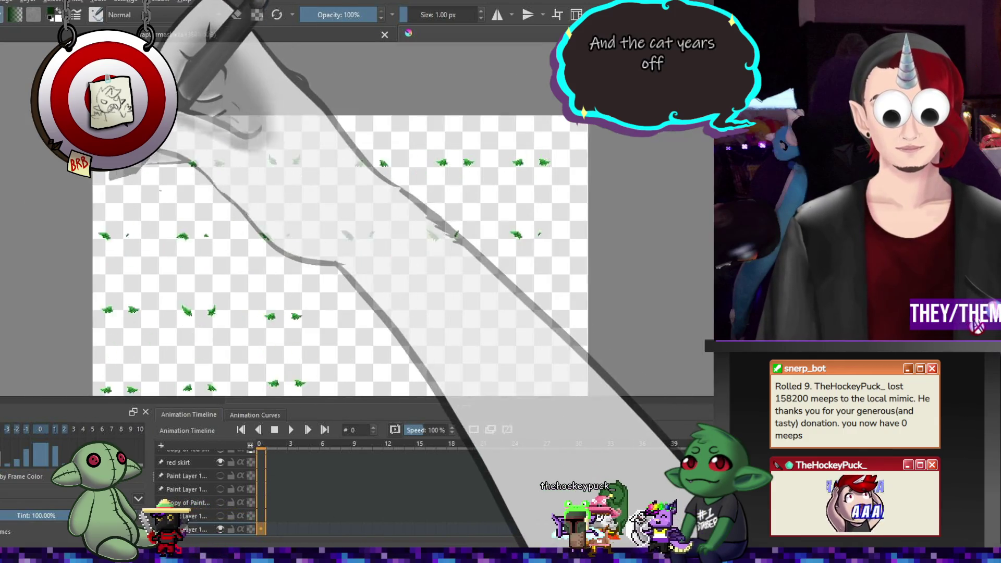
{"action": "scroll", "coordinate": [235, 164], "scroll_direction": "up", "scroll_amount": 6}
{"action": "scroll", "coordinate": [235, 165], "scroll_direction": "down", "scroll_amount": 5}
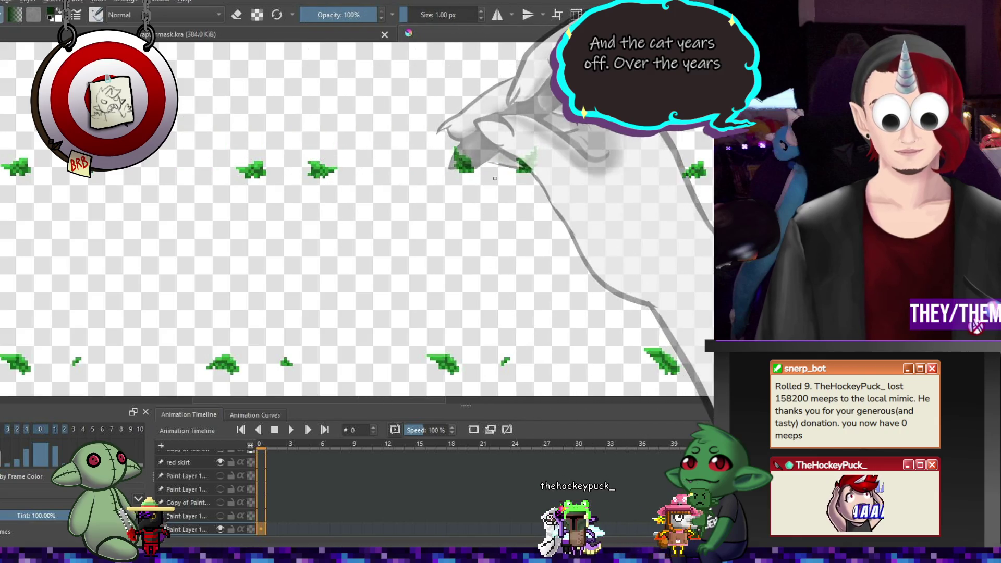
{"action": "scroll", "coordinate": [481, 178], "scroll_direction": "up", "scroll_amount": 2}
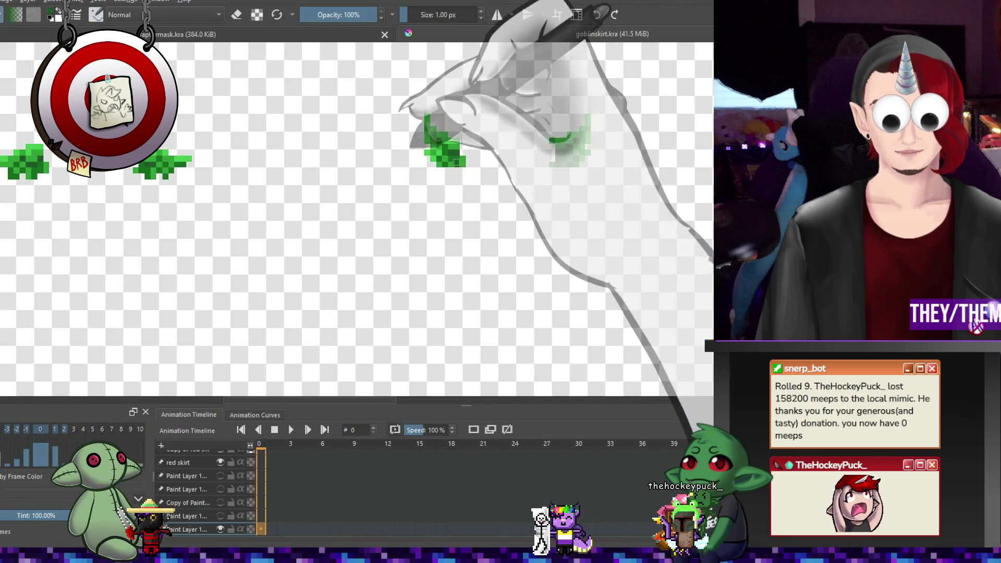
{"action": "left_click", "coordinate": [456, 157]}
{"action": "key", "text": "ctrl+s"}
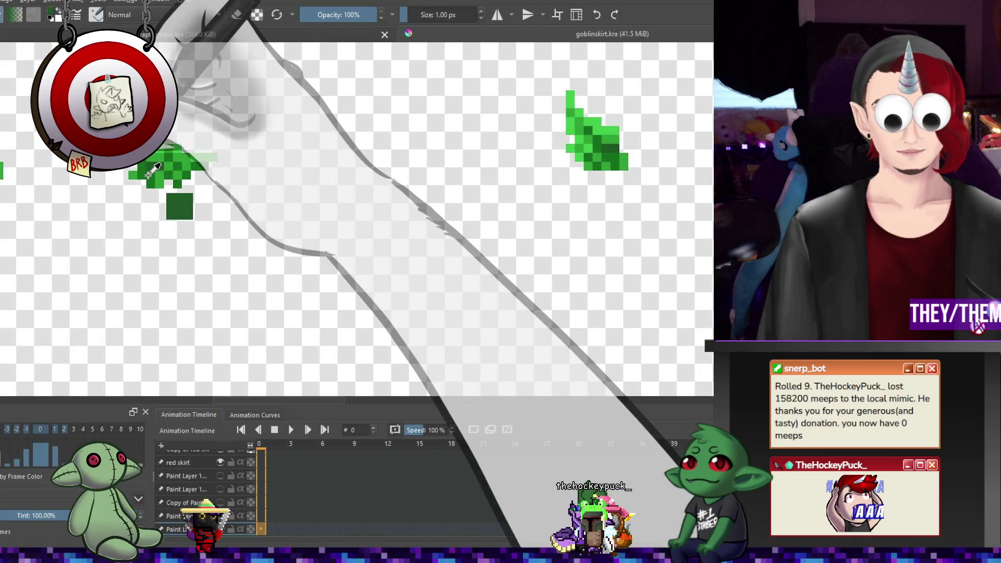
- Undo the accidental skirt-sheet edits and switch to the raptor-headed goblin document
{"action": "left_click", "coordinate": [268, 177]}
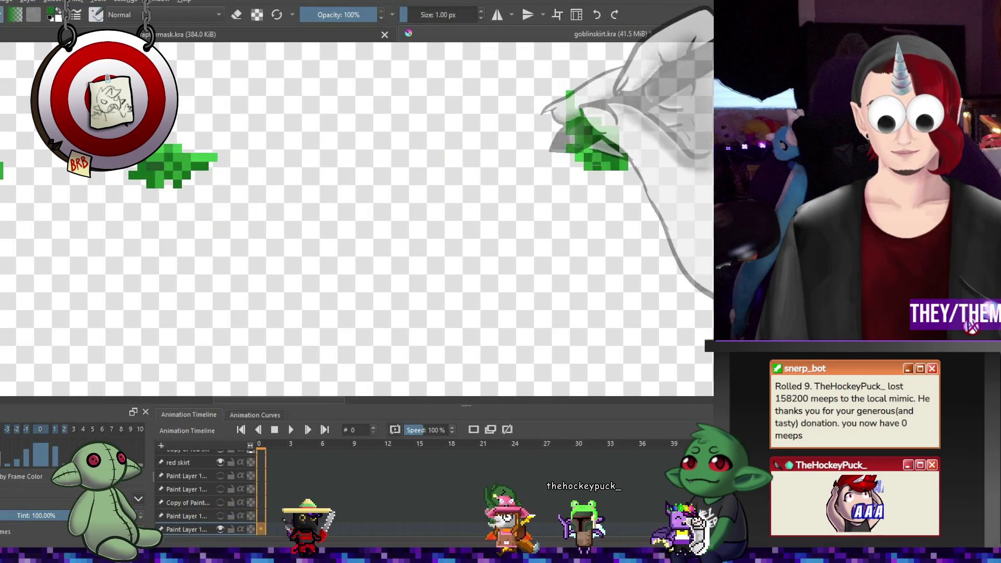
{"action": "left_click", "coordinate": [578, 171]}
{"action": "scroll", "coordinate": [578, 171], "scroll_direction": "down", "scroll_amount": 3}
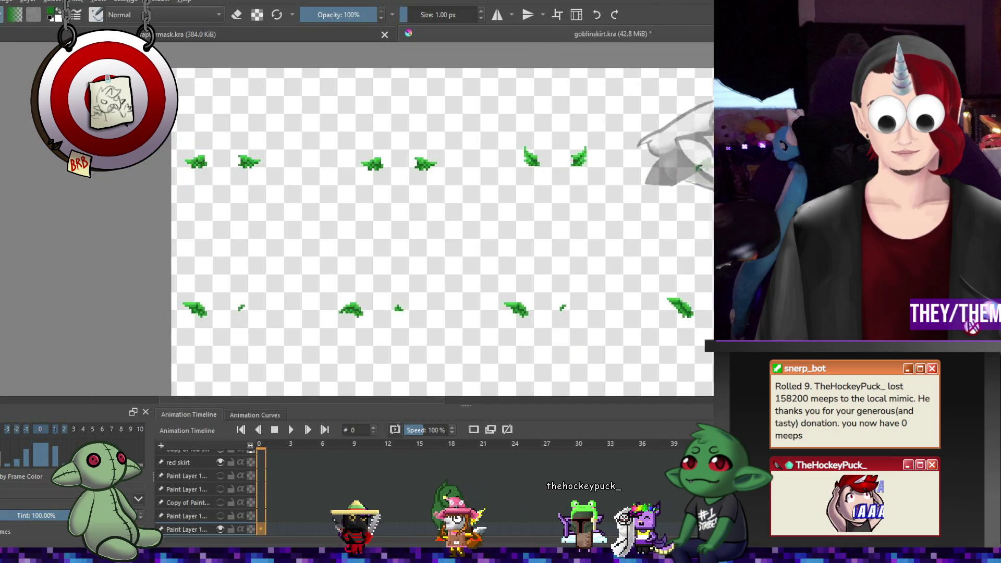
{"action": "key", "text": "ctrl+z"}
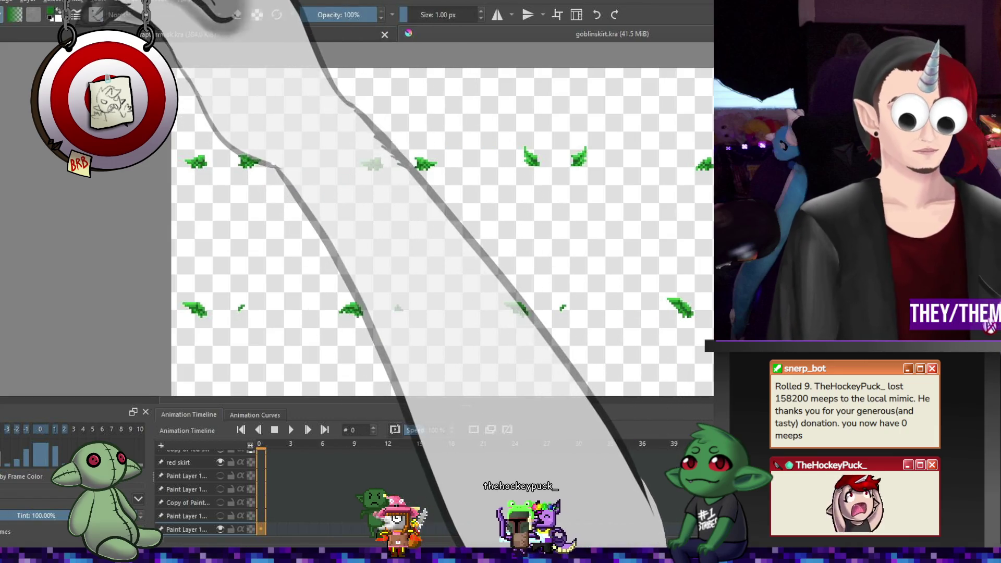
{"action": "left_click", "coordinate": [230, 35]}
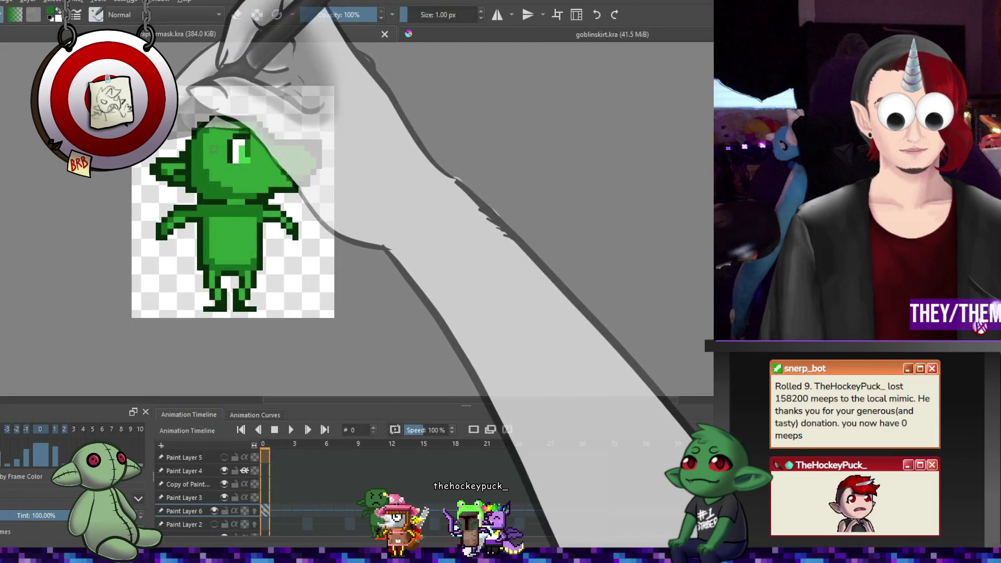
{"action": "scroll", "coordinate": [266, 145], "scroll_direction": "up", "scroll_amount": 2}
{"action": "scroll", "coordinate": [266, 145], "scroll_direction": "down", "scroll_amount": 5}
{"action": "scroll", "coordinate": [234, 141], "scroll_direction": "up", "scroll_amount": 5}
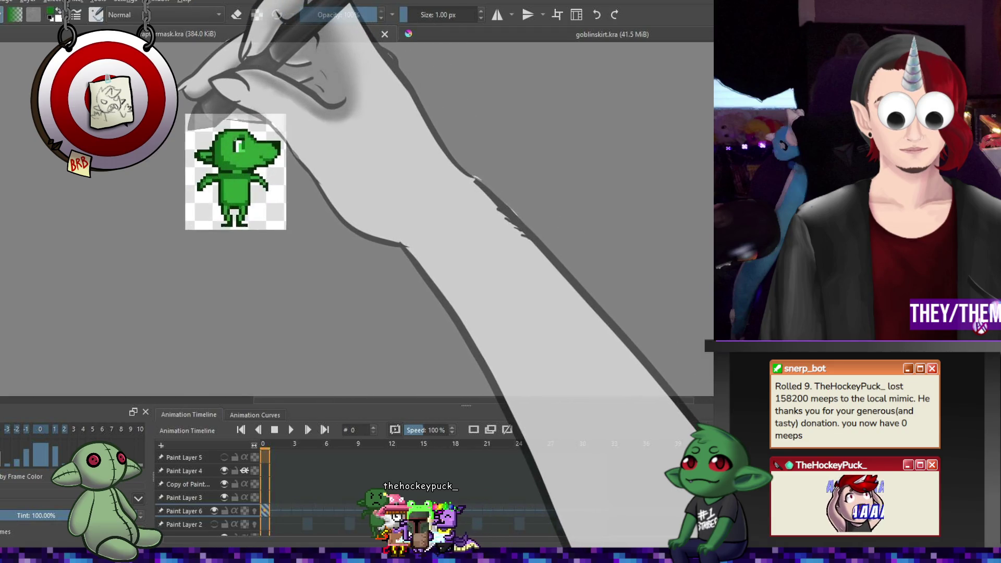
{"action": "scroll", "coordinate": [266, 154], "scroll_direction": "down", "scroll_amount": 2}
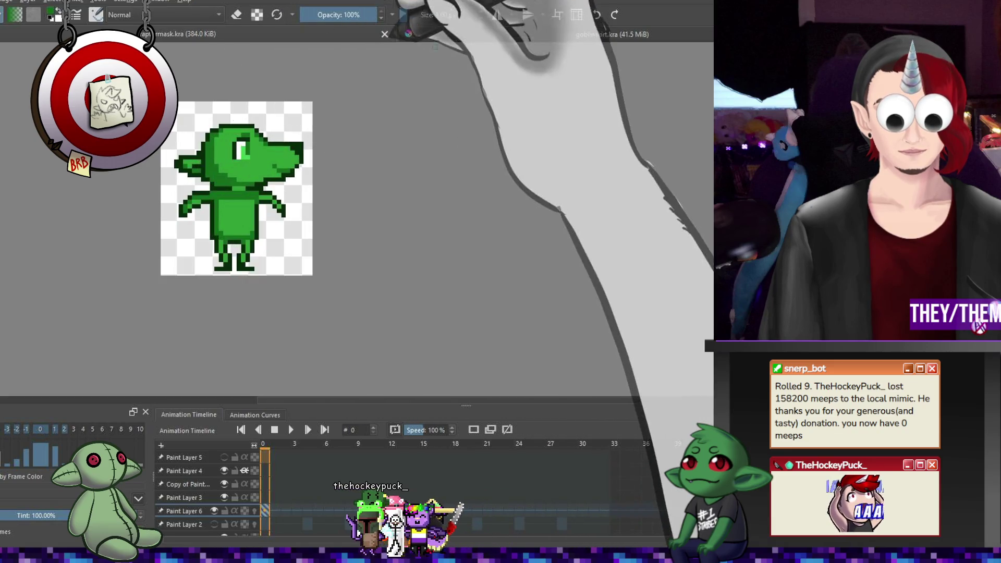
{"action": "left_click", "coordinate": [450, 32]}
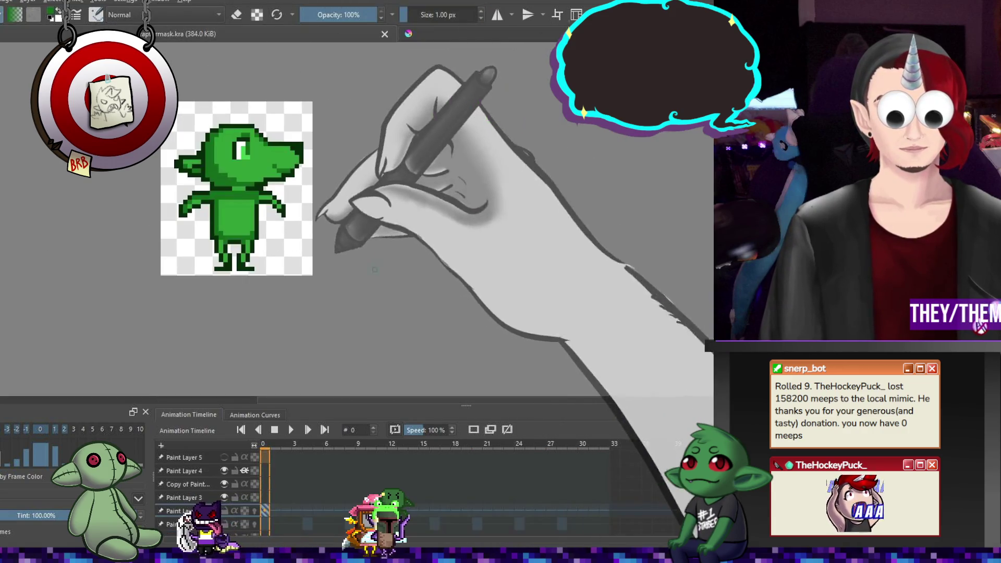
- Rotate the head layer content slightly clockwise
{"action": "scroll", "coordinate": [335, 240], "scroll_direction": "up", "scroll_amount": 5}
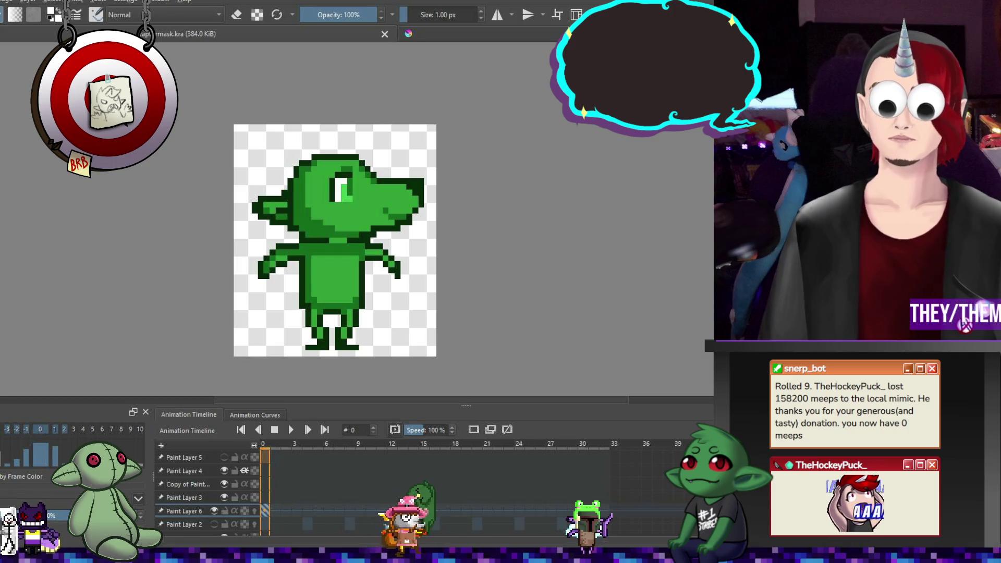
{"action": "key", "text": "ctrl+t"}
{"action": "left_click_drag", "start_coordinate": [208, 141], "coordinate": [230, 109]}
{"action": "key", "text": "Return"}
- Sample the face green and paint over the white block on the goblin's face
{"action": "left_click", "coordinate": [319, 191], "text": "ctrl"}
{"action": "left_click_drag", "start_coordinate": [336, 221], "coordinate": [352, 238]}
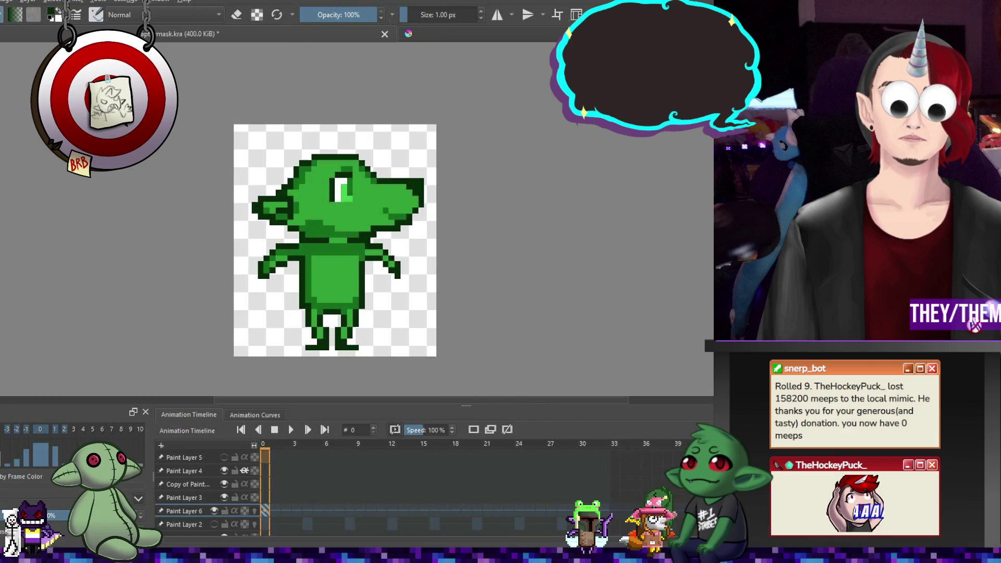
{"action": "scroll", "coordinate": [208, 496], "scroll_direction": "down", "scroll_amount": 1}
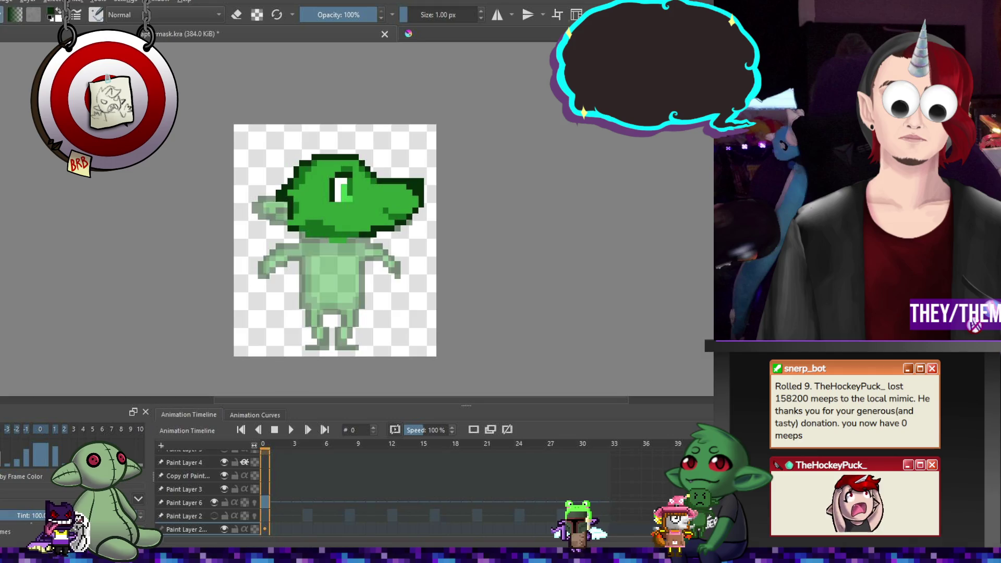
- Toggle eraser mode on and off, then zoom in and out to check the raptor head's fit
{"action": "scroll", "coordinate": [208, 490], "scroll_direction": "up", "scroll_amount": 1}
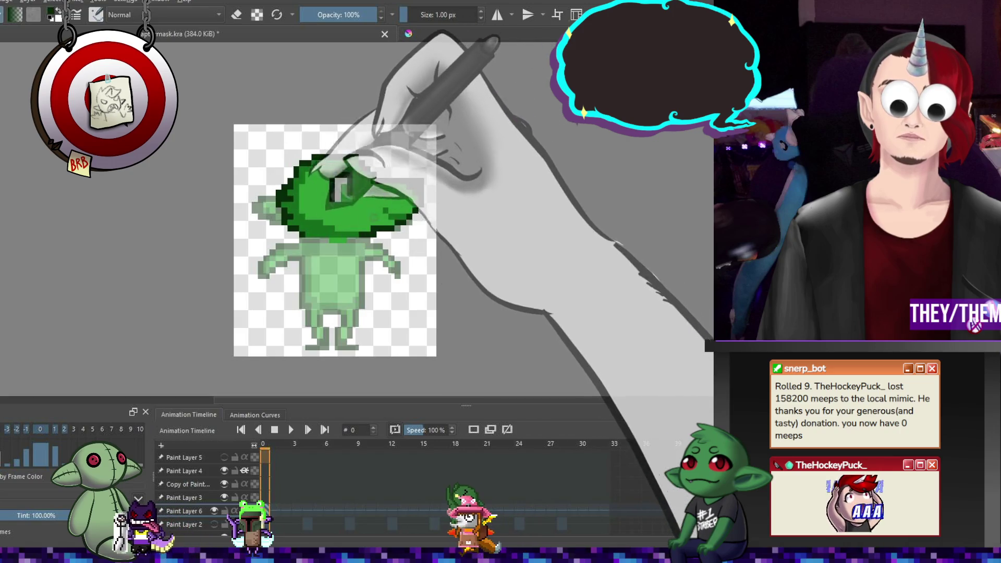
{"action": "key", "text": "e"}
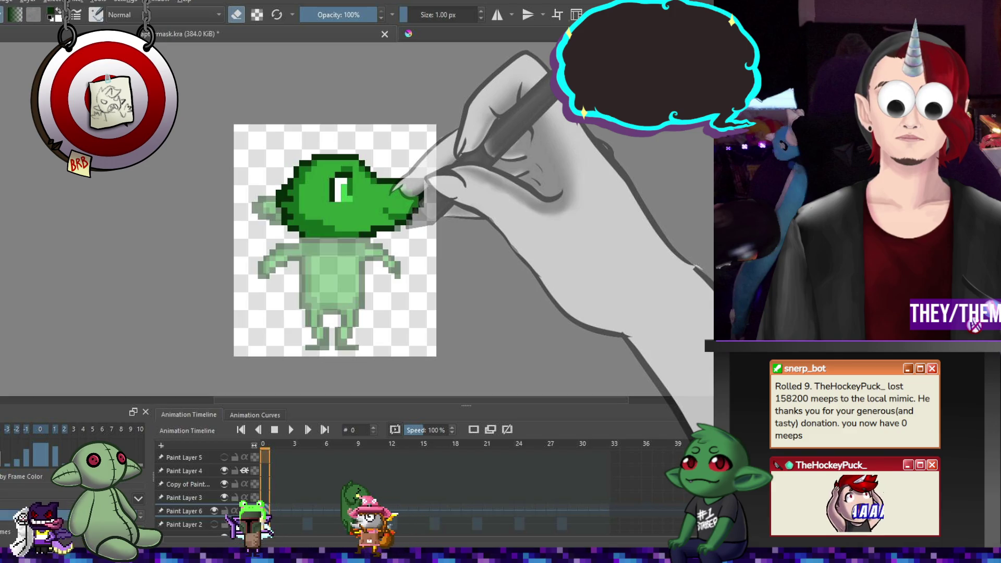
{"action": "key", "text": "e"}
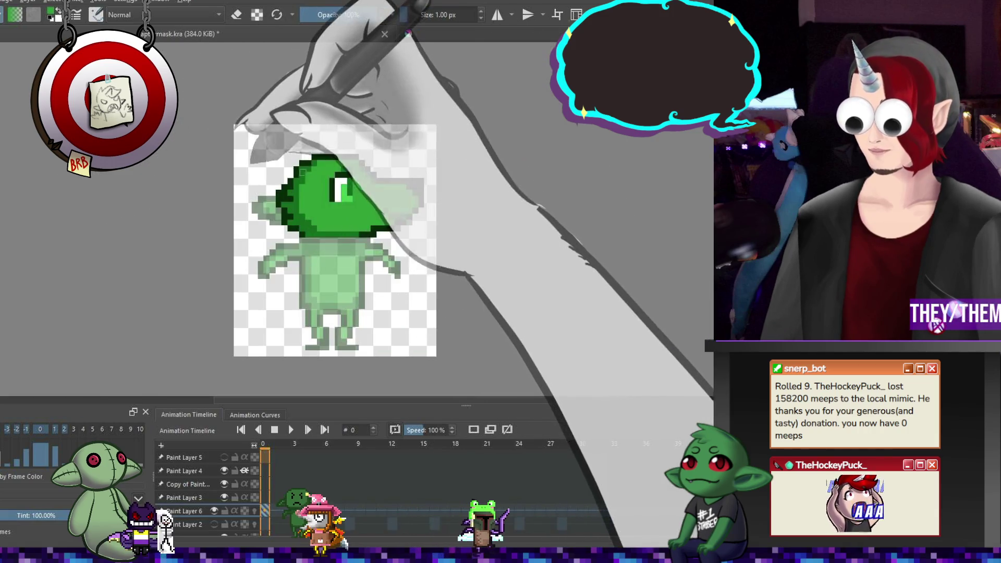
{"action": "scroll", "coordinate": [302, 166], "scroll_direction": "up", "scroll_amount": 3}
{"action": "scroll", "coordinate": [313, 157], "scroll_direction": "down", "scroll_amount": 3}
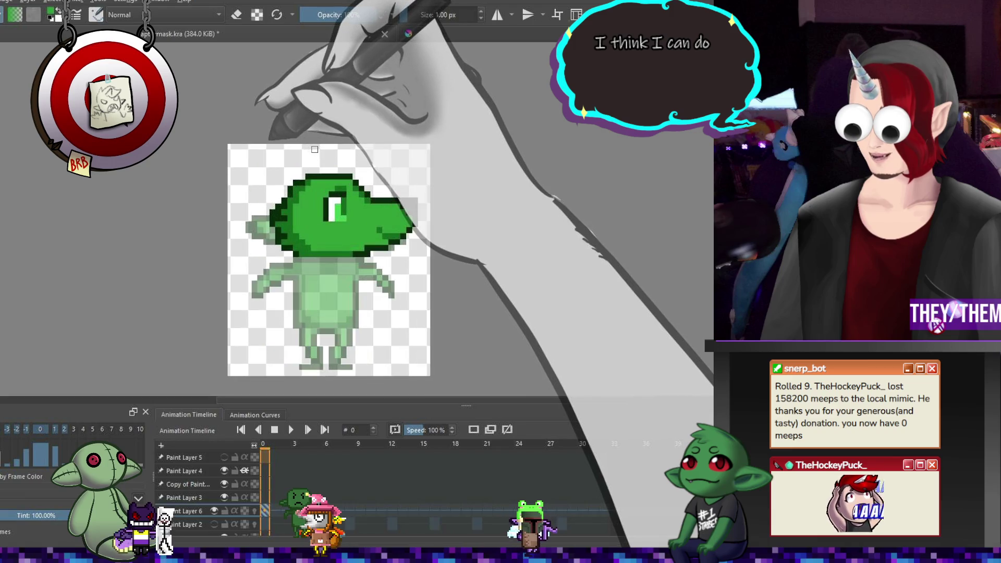
{"action": "scroll", "coordinate": [315, 150], "scroll_direction": "up", "scroll_amount": 1}
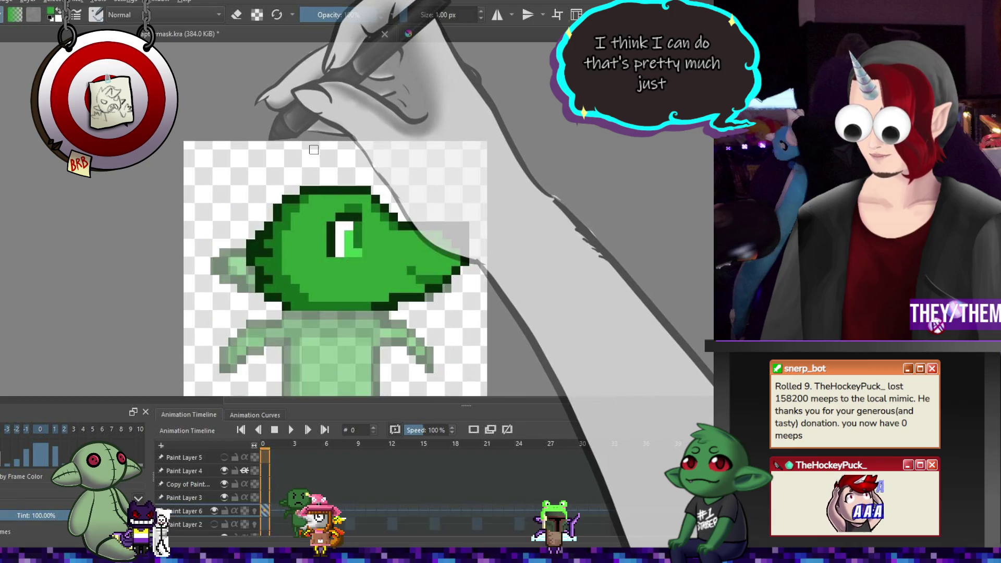
{"action": "scroll", "coordinate": [340, 156], "scroll_direction": "down", "scroll_amount": 2}
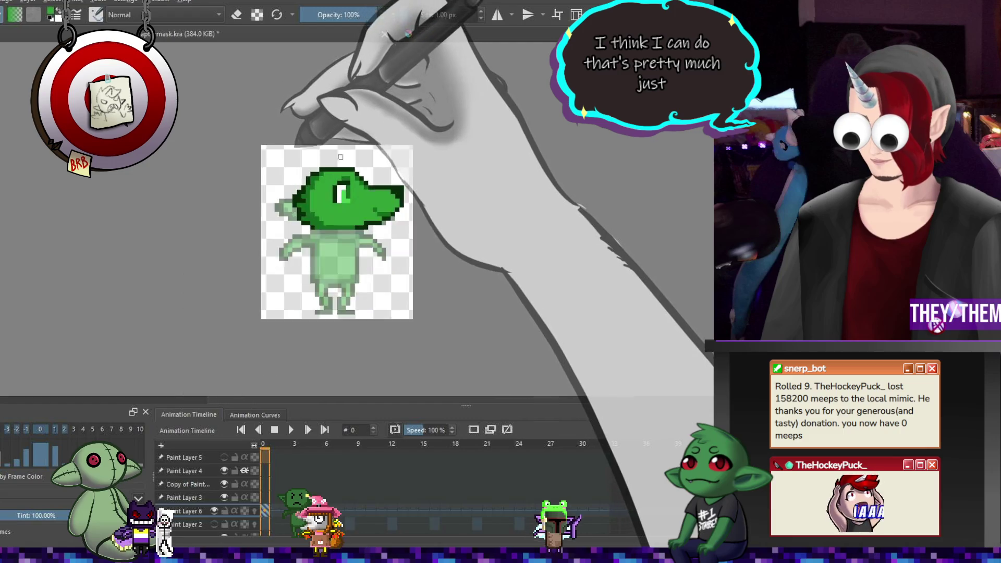
{"action": "scroll", "coordinate": [340, 156], "scroll_direction": "down", "scroll_amount": 1}
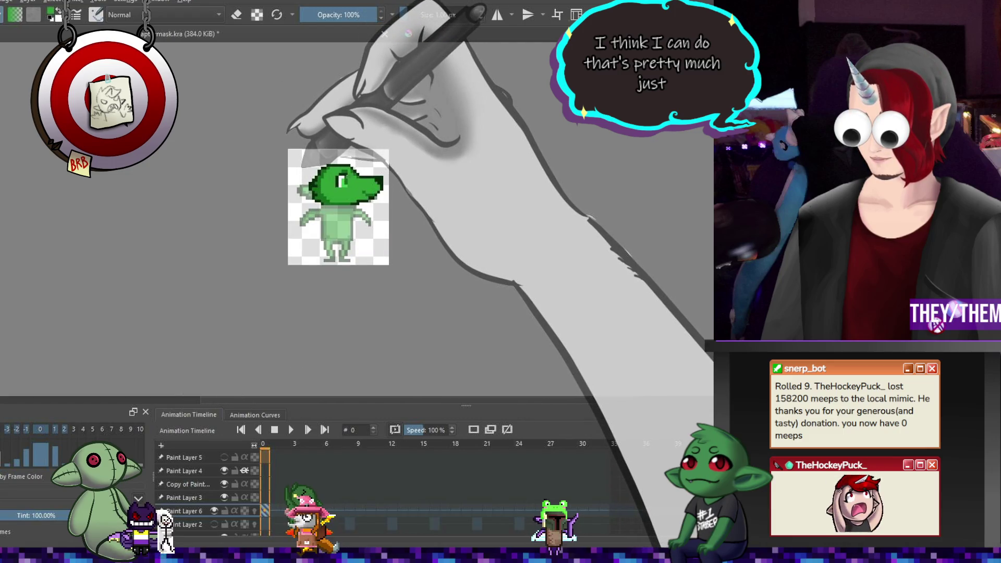
{"action": "scroll", "coordinate": [345, 178], "scroll_direction": "up", "scroll_amount": 2}
{"action": "scroll", "coordinate": [345, 177], "scroll_direction": "down", "scroll_amount": 1}
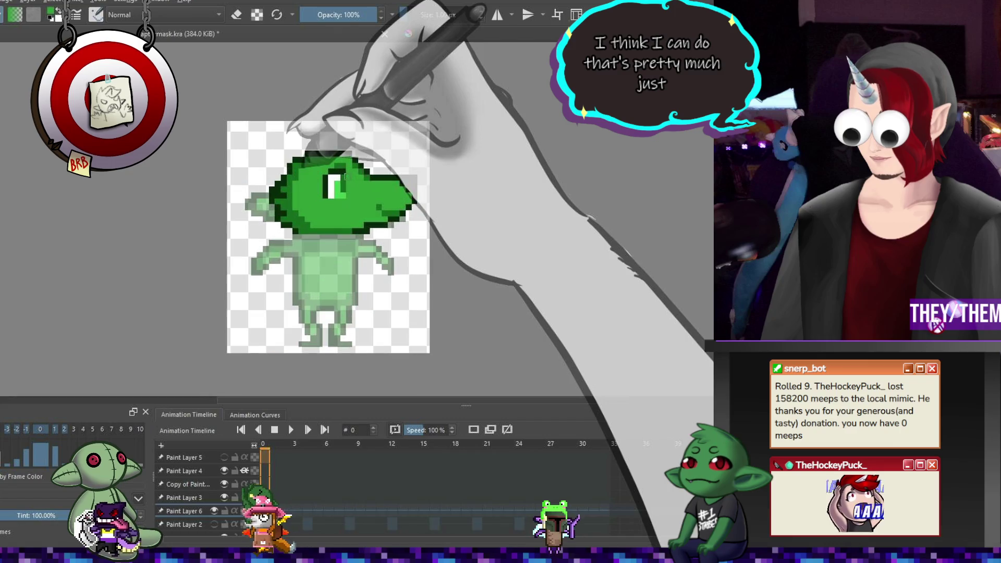
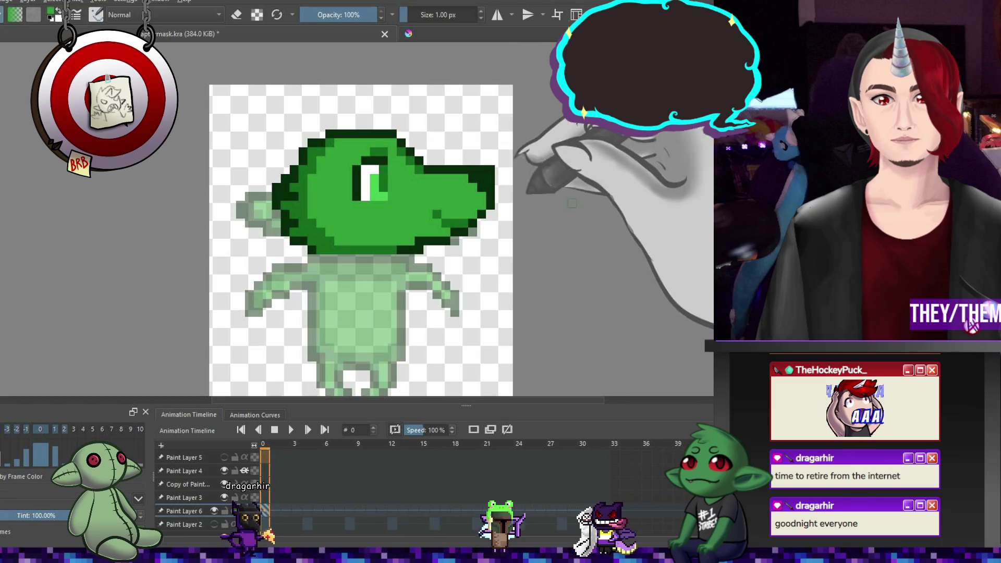
- Add a new empty layer and hide the crocodile head on Paint Layer 6
{"action": "key", "text": "Insert"}
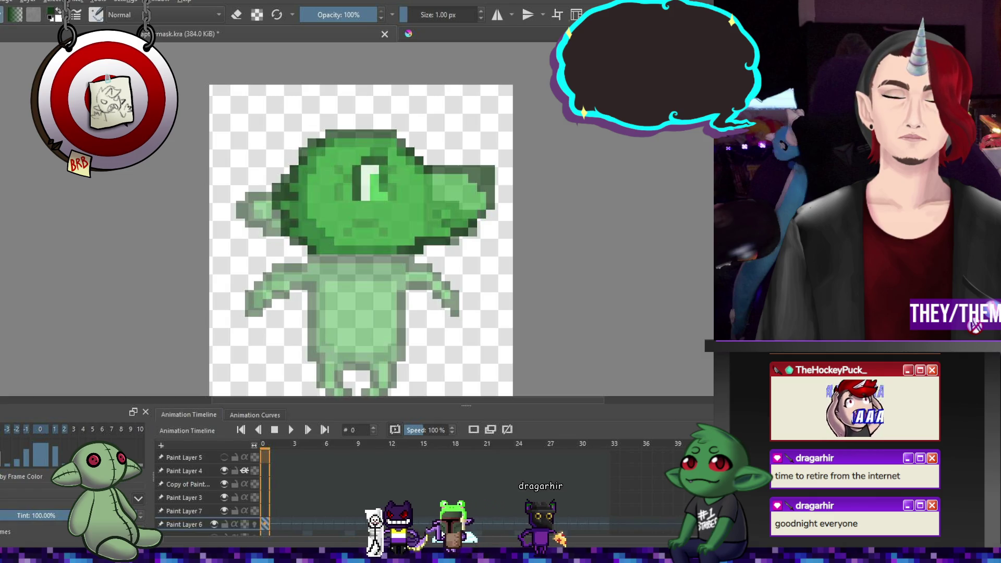
{"action": "left_click", "coordinate": [214, 524]}
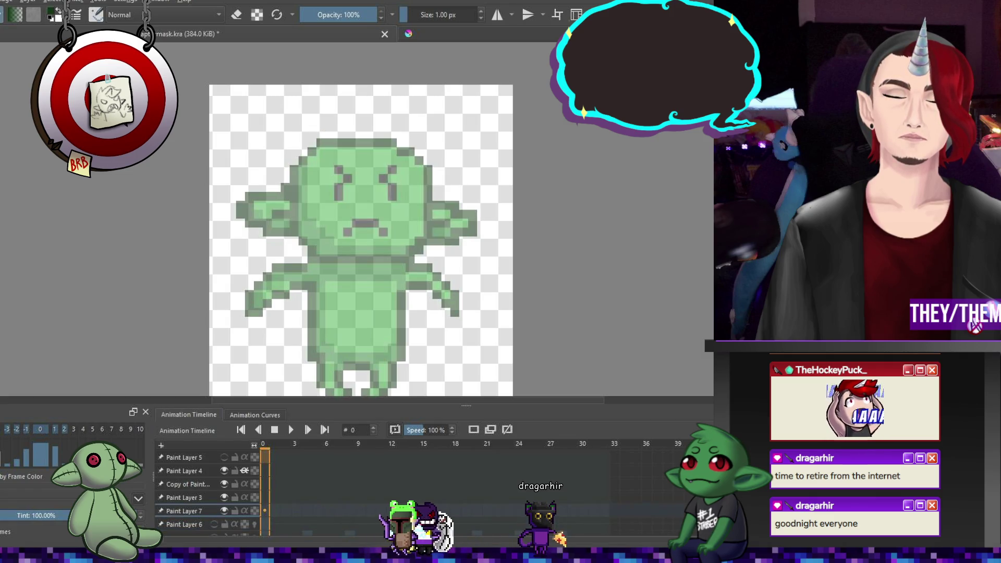
- Outline the goblin head's top, left and upper-right edges in dark green pixels, erasing a stray corner pixel
{"action": "left_click_drag", "start_coordinate": [327, 143], "coordinate": [375, 143]}
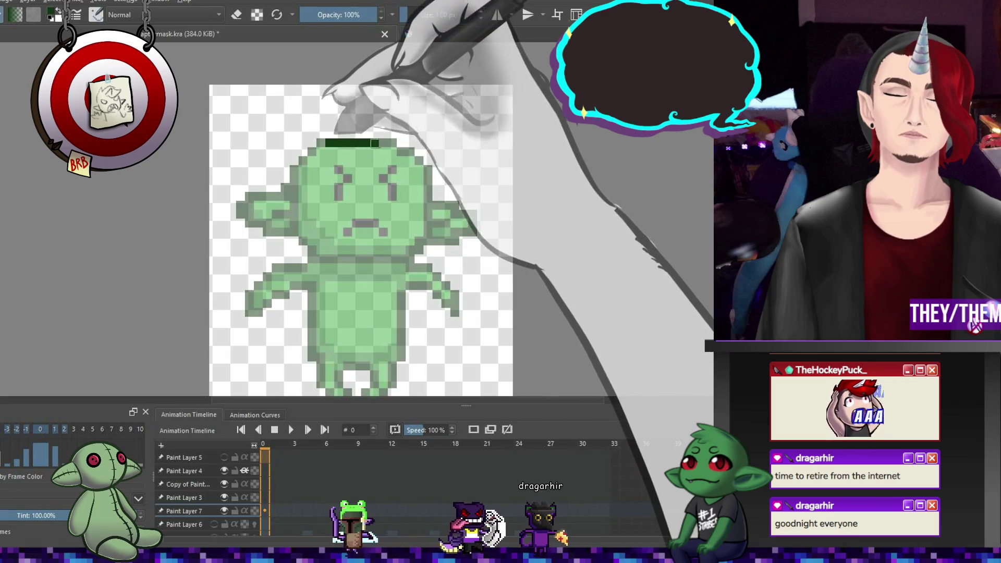
{"action": "left_click", "coordinate": [311, 98]}
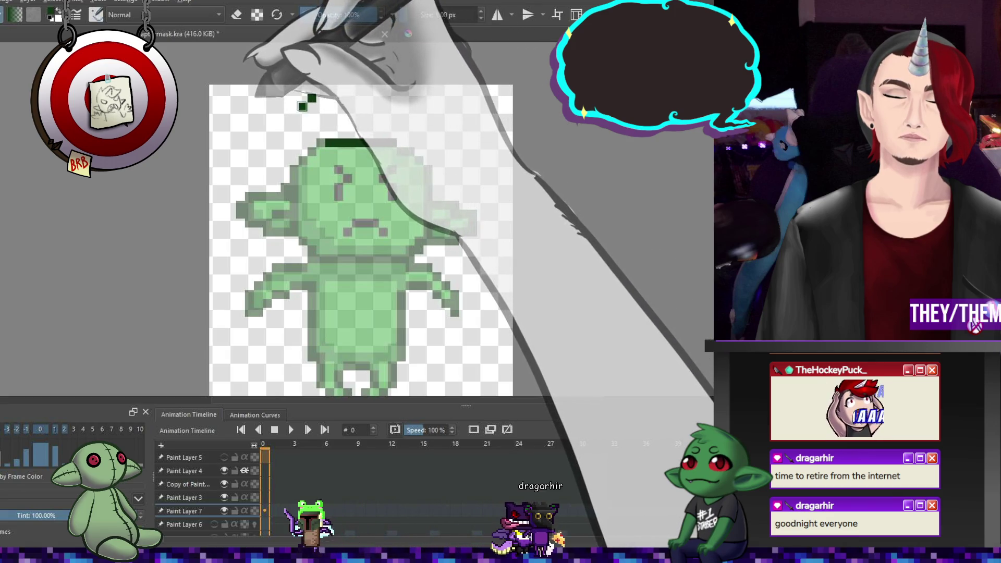
{"action": "left_click_drag", "start_coordinate": [285, 138], "coordinate": [295, 227]}
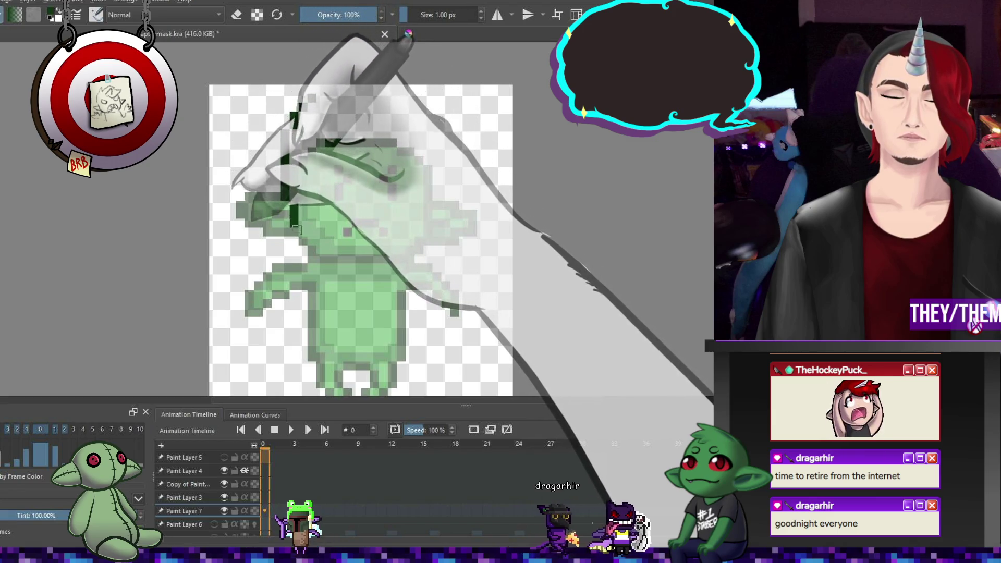
{"action": "left_click", "coordinate": [303, 232]}
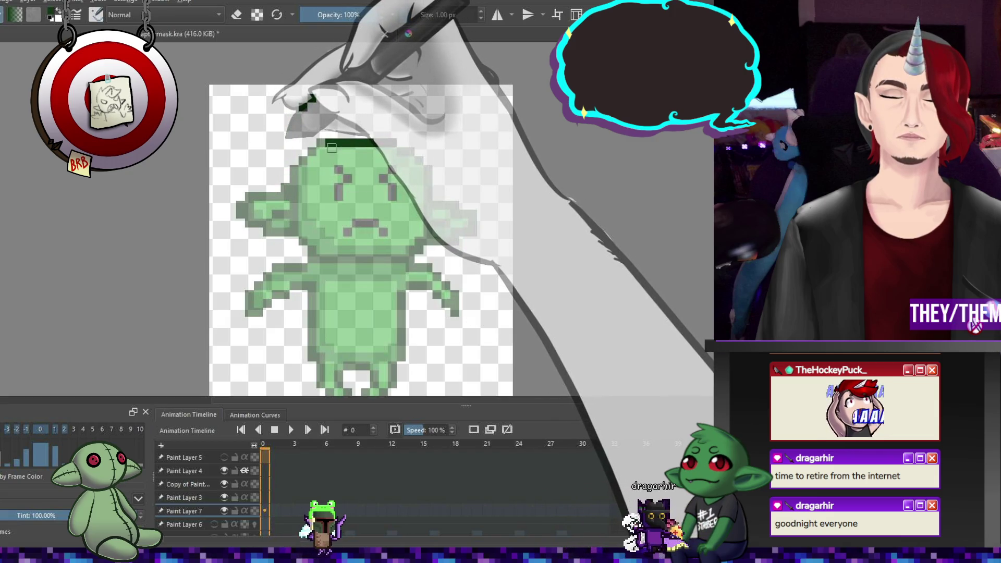
{"action": "mouse_move", "coordinate": [313, 153]}
{"action": "left_mouse_down"}
{"action": "mouse_move", "coordinate": [267, 205]}
{"action": "mouse_move", "coordinate": [313, 260]}
{"action": "left_mouse_up"}
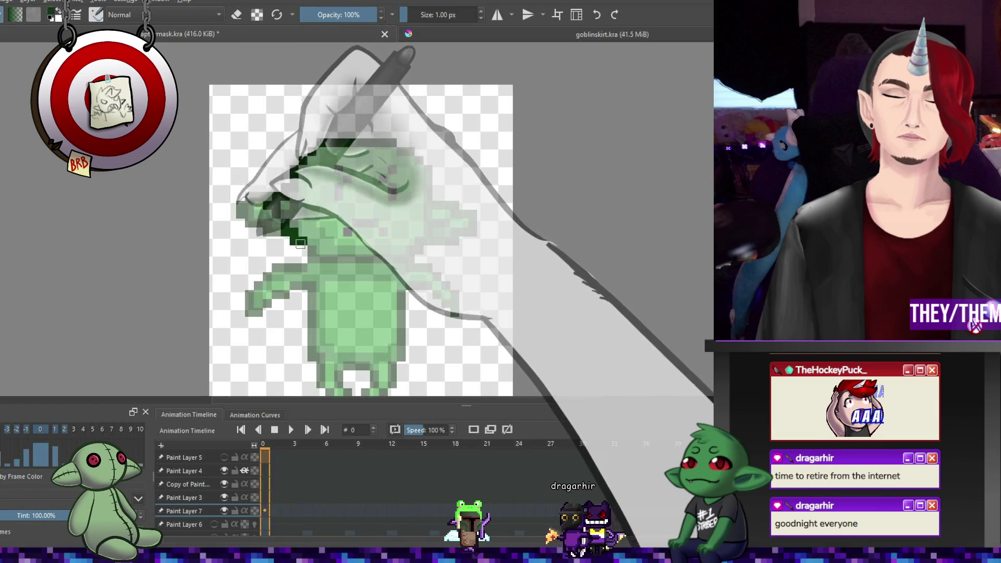
{"action": "left_click_drag", "start_coordinate": [399, 142], "coordinate": [412, 152]}
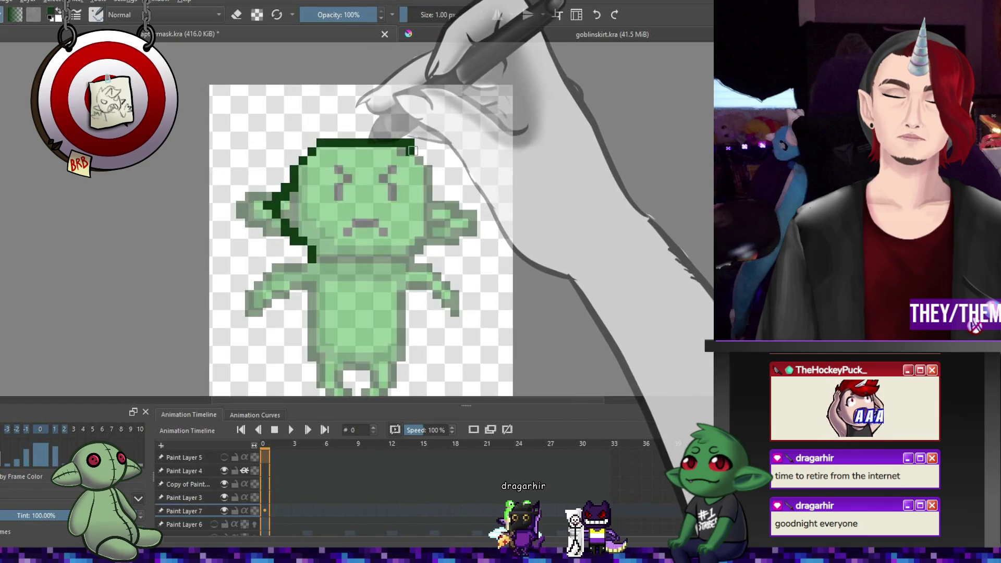
{"action": "key", "text": "e"}
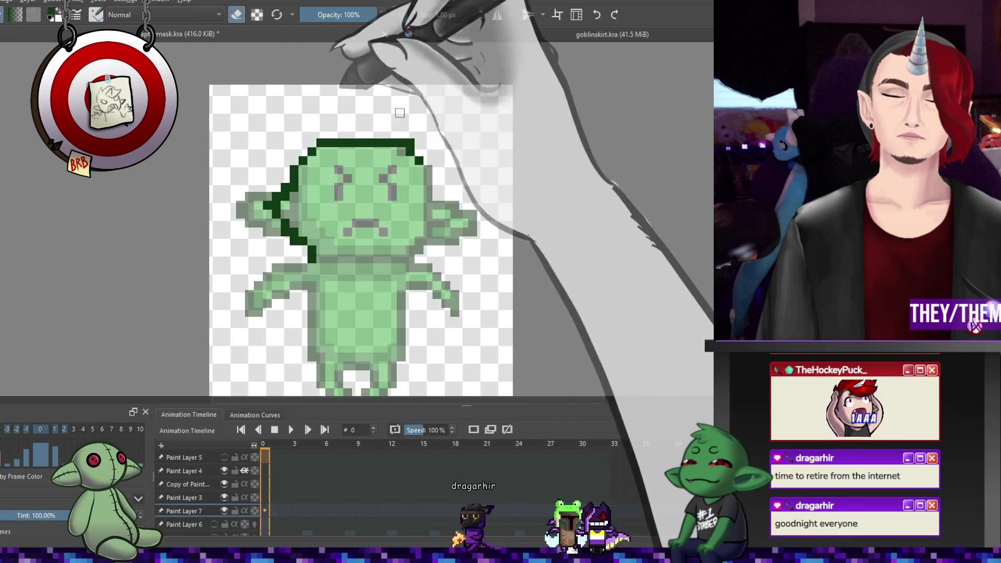
{"action": "left_click", "coordinate": [412, 142]}
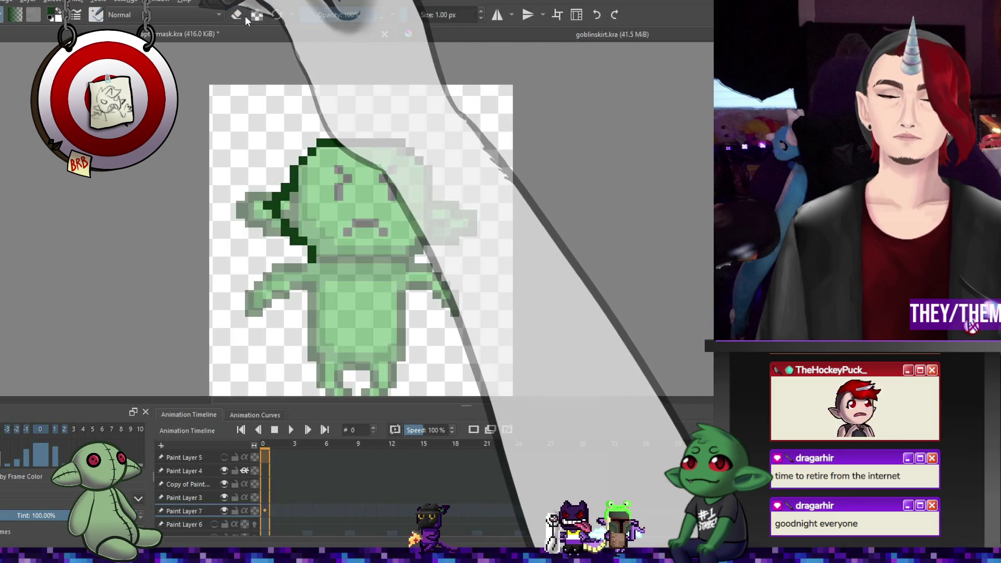
{"action": "left_click_drag", "start_coordinate": [417, 157], "coordinate": [435, 216]}
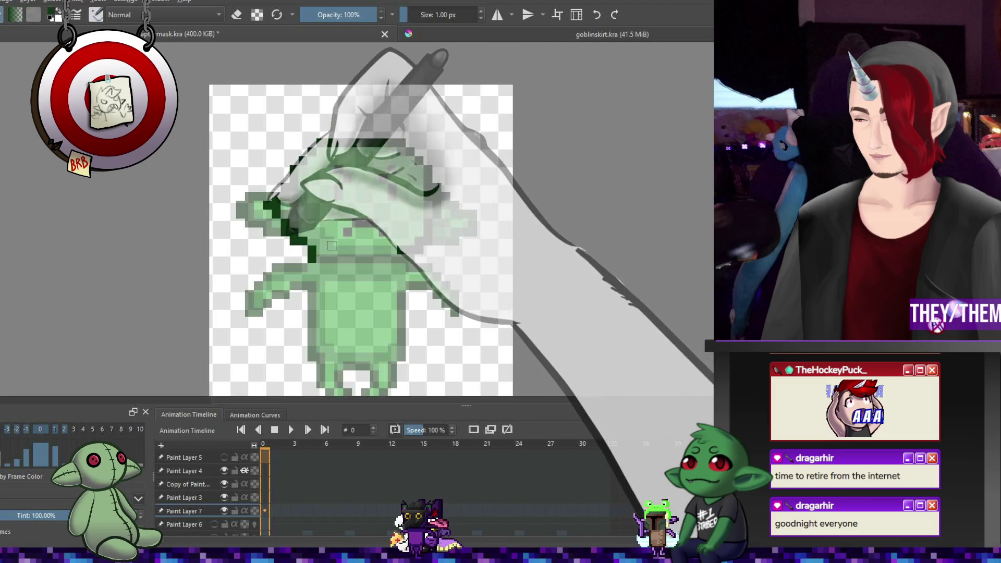
- Outline the head's bottom edge and tidy the outline pixels beside the right ear
{"action": "left_click_drag", "start_coordinate": [313, 258], "coordinate": [404, 257]}
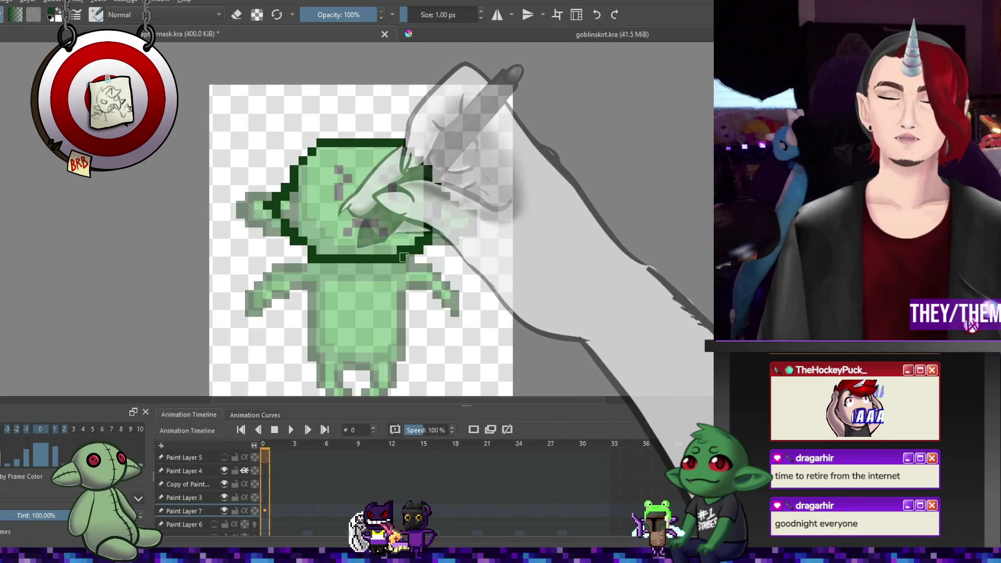
{"action": "key", "text": "e"}
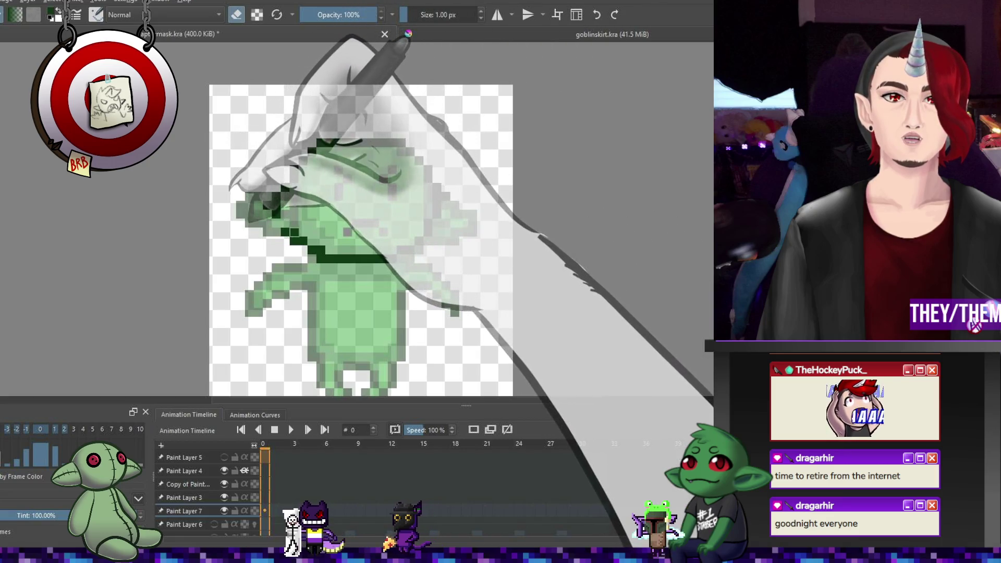
{"action": "key", "text": "e"}
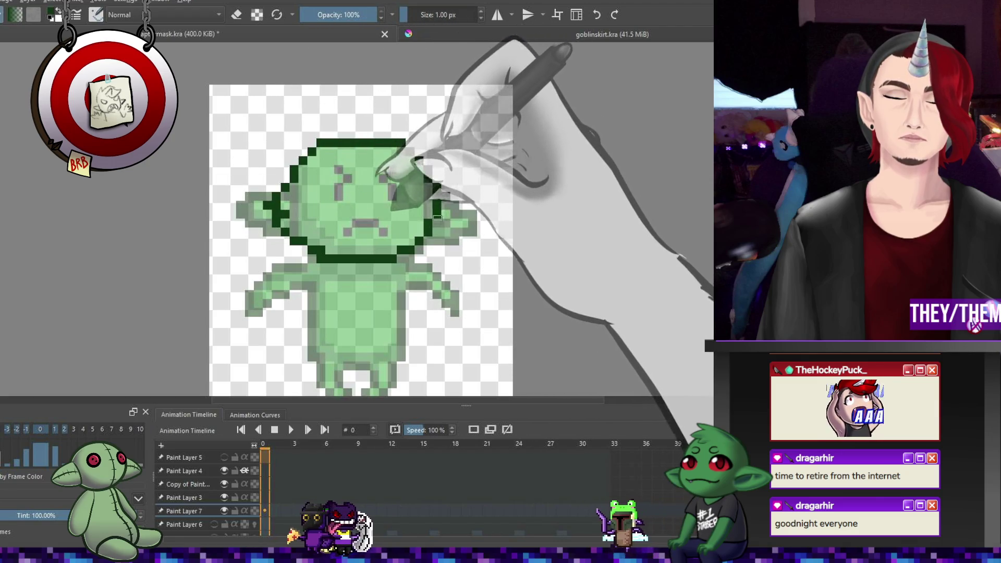
{"action": "left_click", "coordinate": [438, 213]}
{"action": "key", "text": "e"}
{"action": "left_click", "coordinate": [439, 215]}
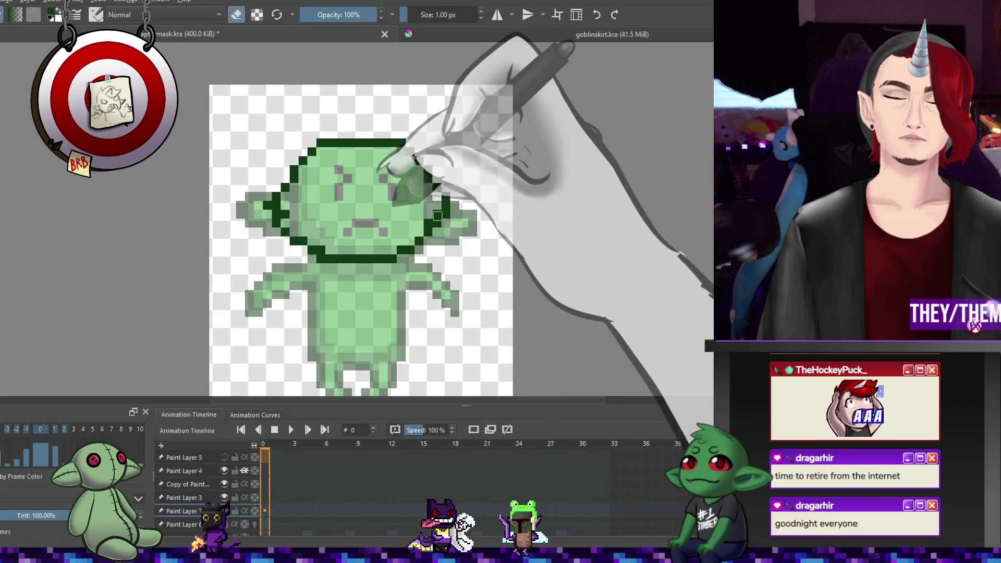
- Draw a small nose stroke and dark upper pixels across both goblin eyes
{"action": "key", "text": "e"}
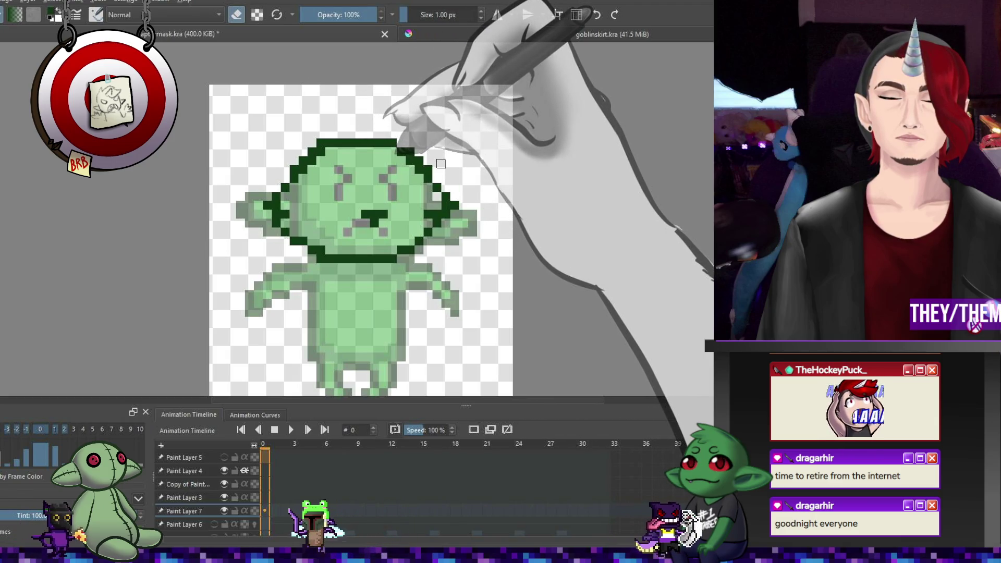
{"action": "key", "text": "e"}
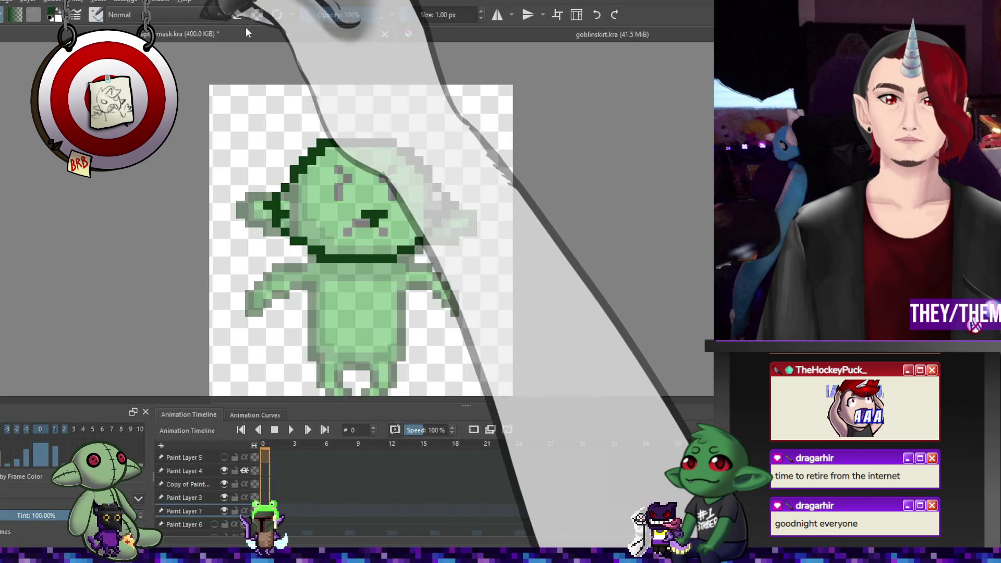
{"action": "left_click_drag", "start_coordinate": [374, 223], "coordinate": [375, 232]}
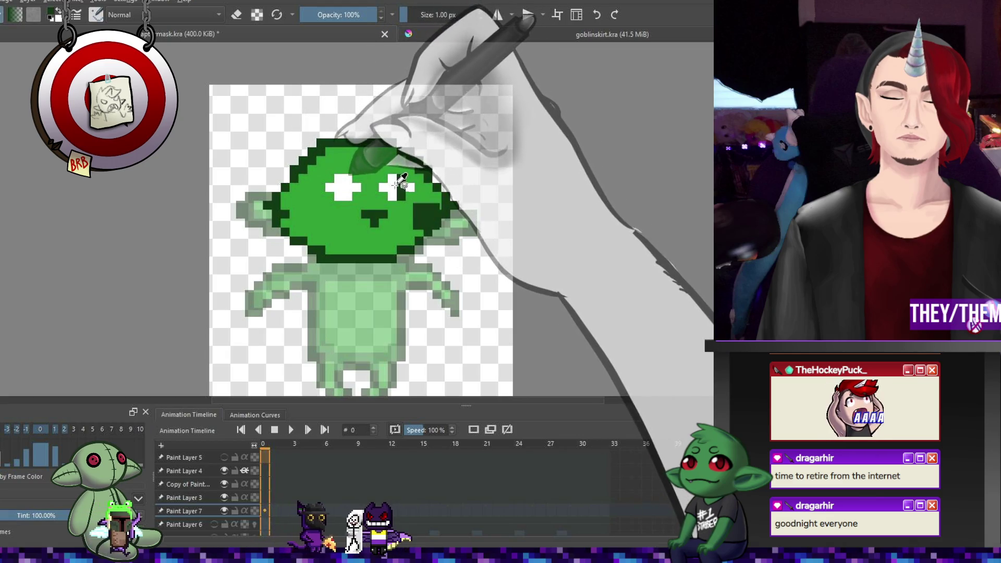
{"action": "left_click_drag", "start_coordinate": [390, 181], "coordinate": [402, 180]}
{"action": "left_click_drag", "start_coordinate": [336, 181], "coordinate": [350, 181]}
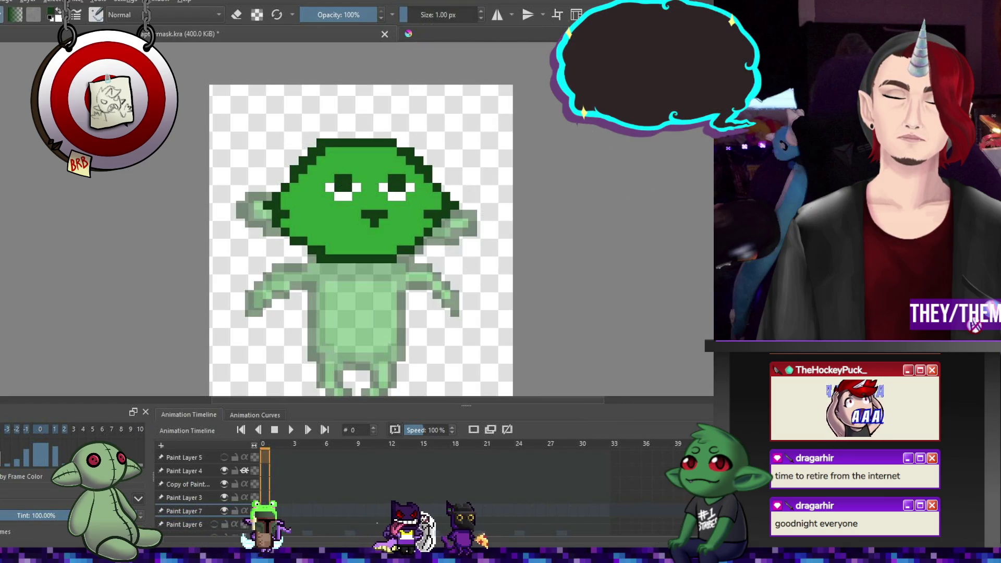
{"action": "scroll", "coordinate": [208, 490], "scroll_direction": "down", "scroll_amount": 2}
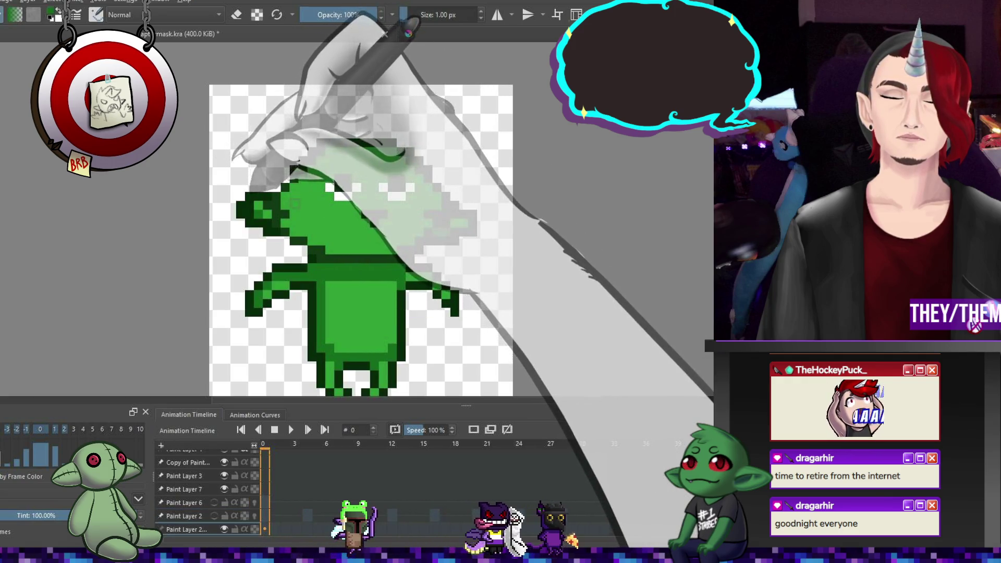
- Sample the dark green colour from the goblin's ear
{"action": "scroll", "coordinate": [209, 491], "scroll_direction": "up", "scroll_amount": 1}
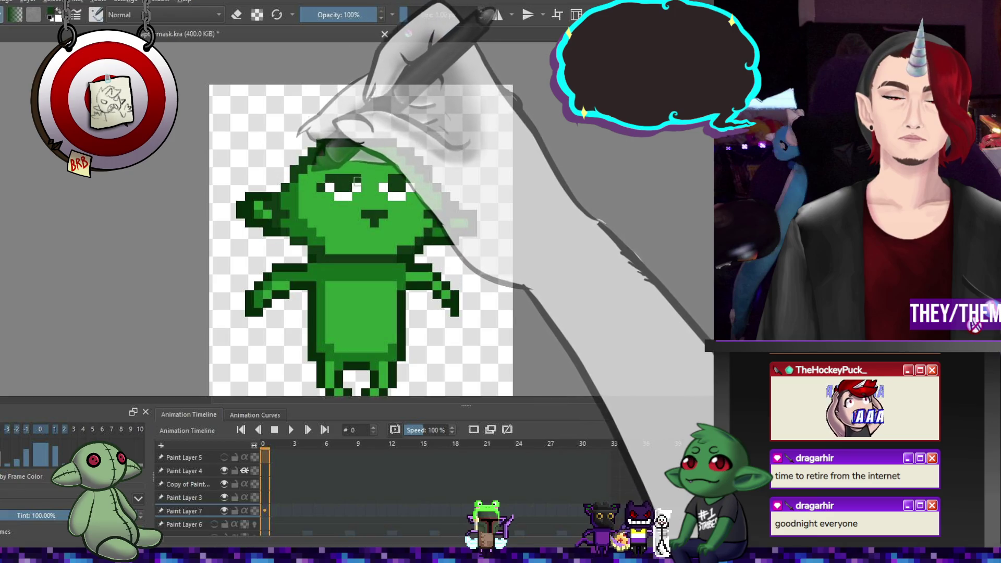
{"action": "left_click", "coordinate": [455, 169], "text": "ctrl"}
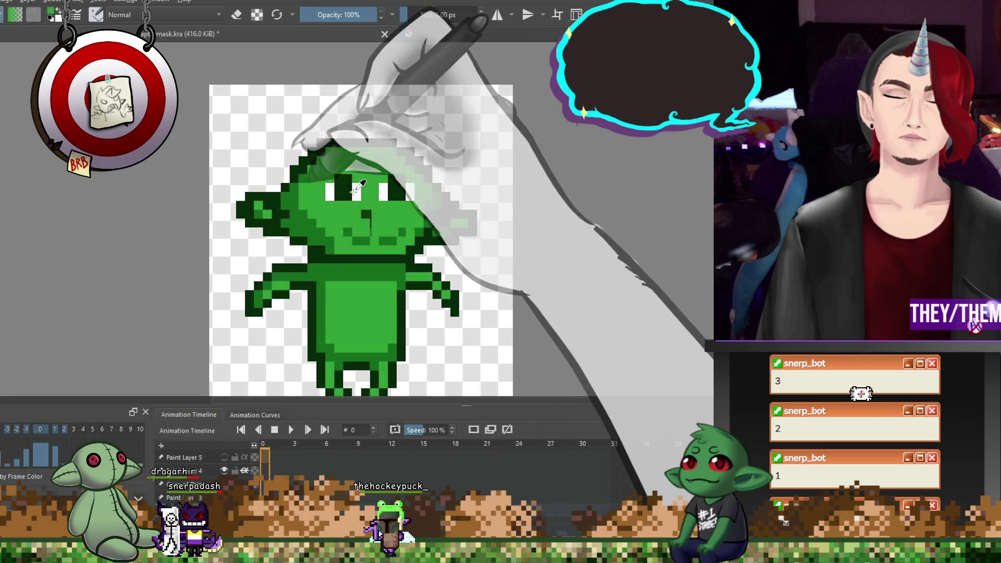
- Repaint the eyes white with dark upper lids, leaving only the head visible
{"action": "mouse_move", "coordinate": [344, 180]}
{"action": "left_mouse_down"}
{"action": "mouse_move", "coordinate": [346, 197]}
{"action": "mouse_move", "coordinate": [389, 198]}
{"action": "left_mouse_up"}
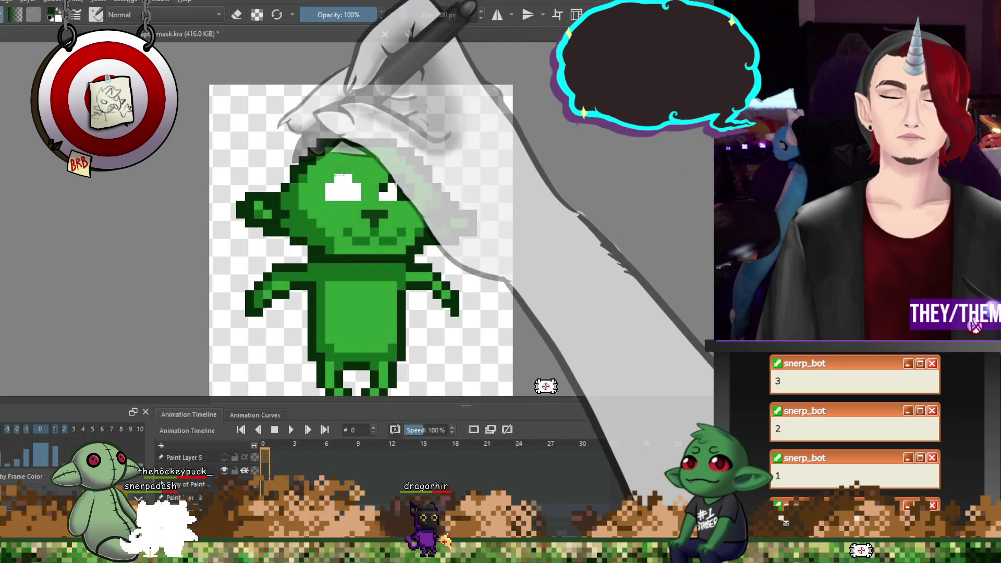
{"action": "left_click", "coordinate": [344, 178]}
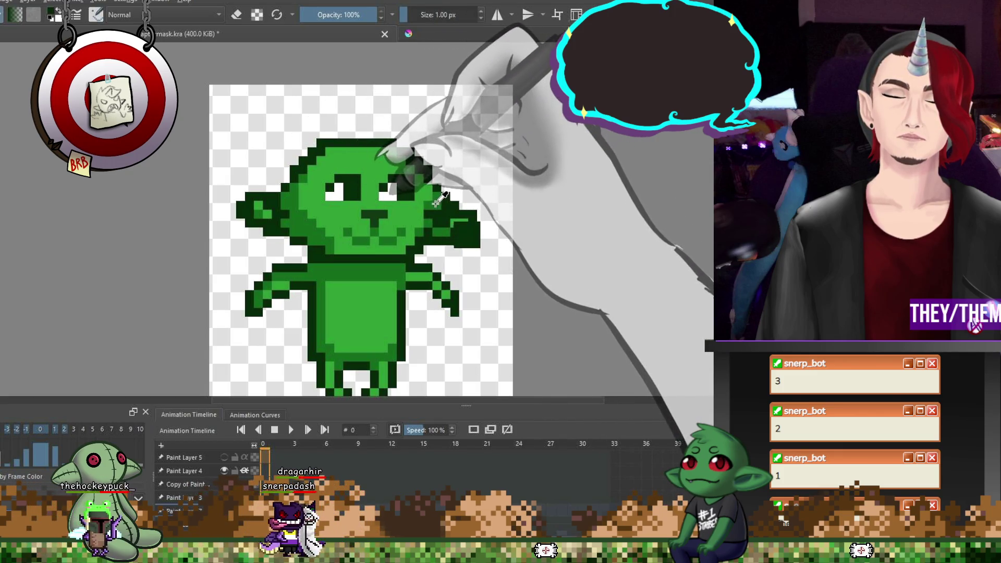
{"action": "key", "text": "ctrl+shift+z"}
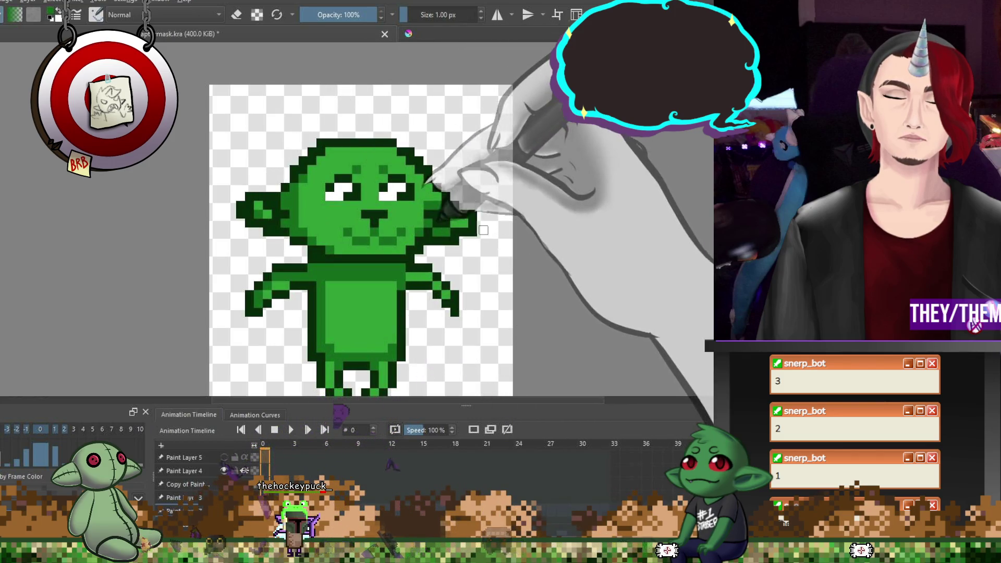
{"action": "key", "text": "ctrl+z"}
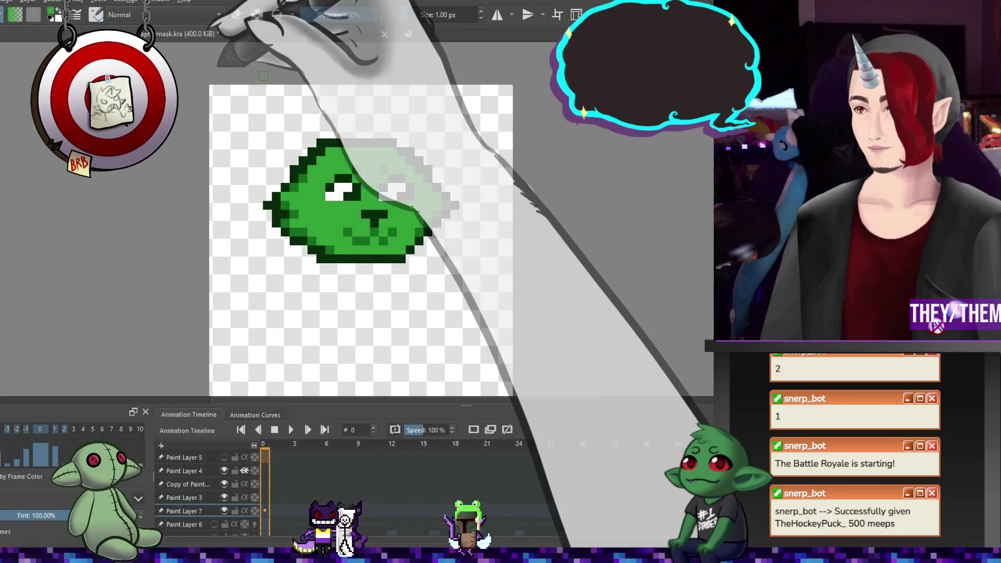
- Add a grey pixel inside the goblin's right eye
{"action": "left_click", "coordinate": [392, 187]}
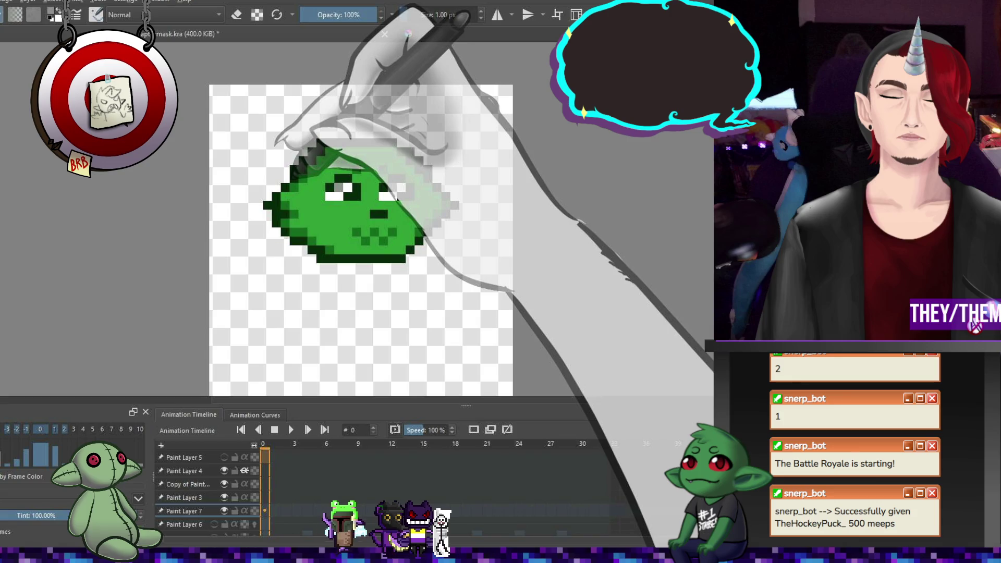
{"action": "scroll", "coordinate": [411, 241], "scroll_direction": "down", "scroll_amount": 5}
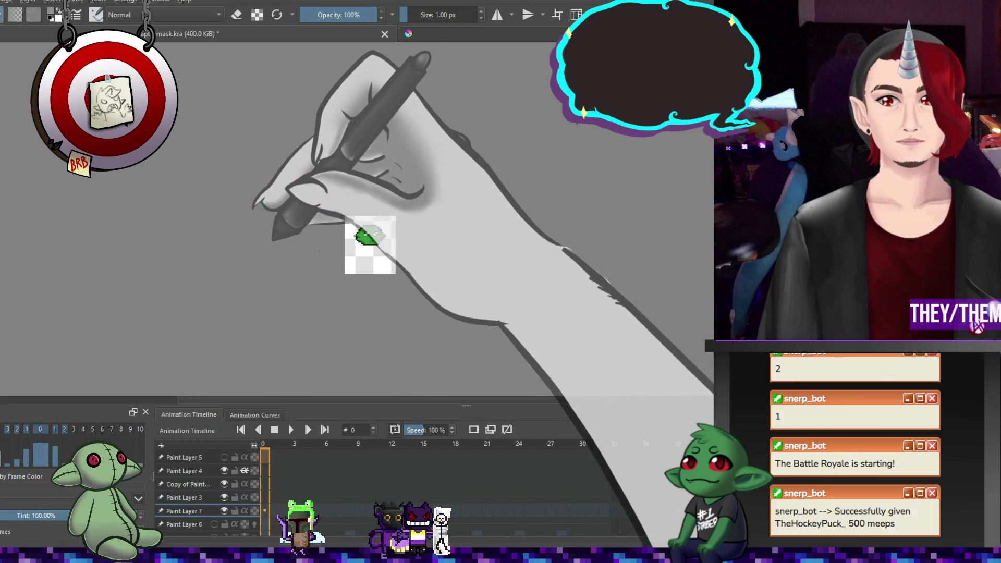
- Pick green from the colour swatch for touching up the goblin face
{"action": "scroll", "coordinate": [411, 241], "scroll_direction": "up", "scroll_amount": 2}
{"action": "scroll", "coordinate": [501, 191], "scroll_direction": "up", "scroll_amount": 3}
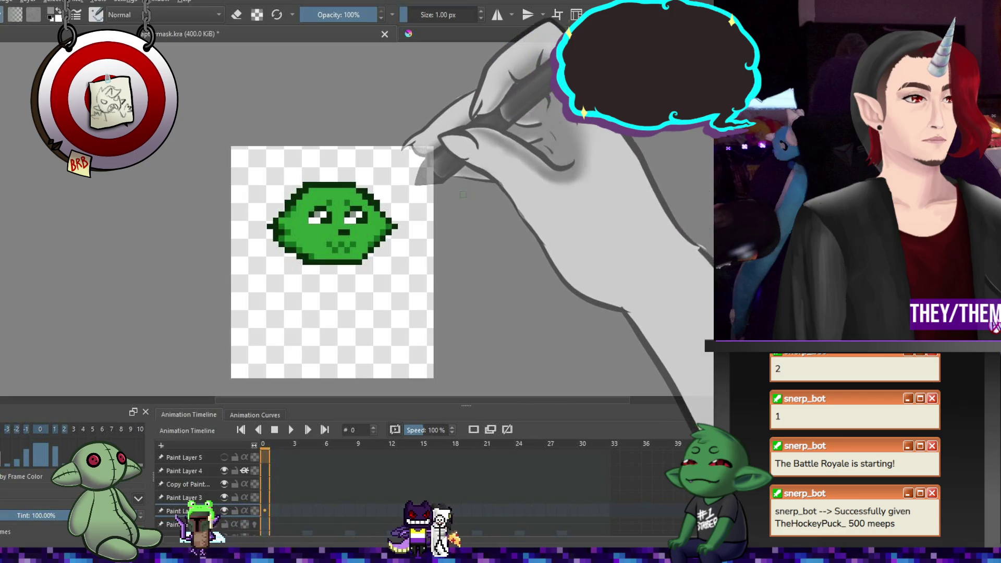
{"action": "scroll", "coordinate": [331, 226], "scroll_direction": "down", "scroll_amount": 1}
{"action": "scroll", "coordinate": [334, 225], "scroll_direction": "up", "scroll_amount": 2}
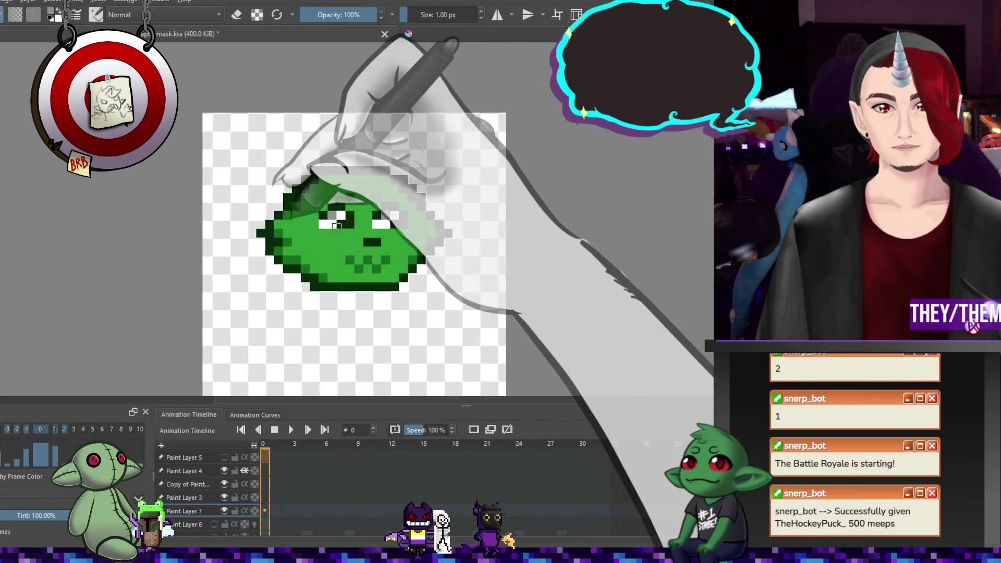
{"action": "left_click", "coordinate": [351, 259], "text": "ctrl"}
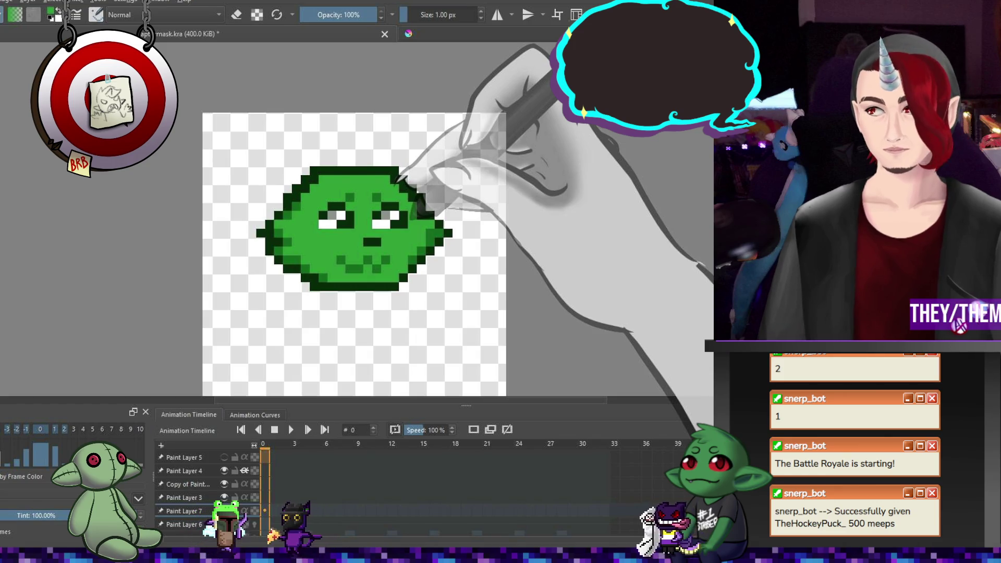
- Show the side-profile head layer and hide the front-facing goblin face layer
{"action": "scroll", "coordinate": [396, 196], "scroll_direction": "down", "scroll_amount": 5}
{"action": "scroll", "coordinate": [376, 219], "scroll_direction": "up", "scroll_amount": 5}
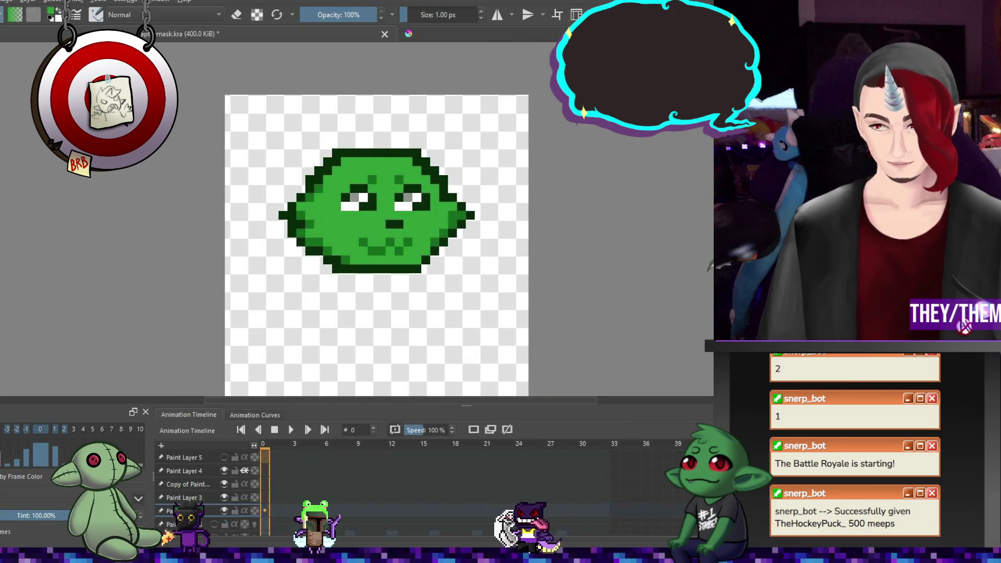
{"action": "left_click", "coordinate": [215, 524]}
{"action": "left_click", "coordinate": [225, 511]}
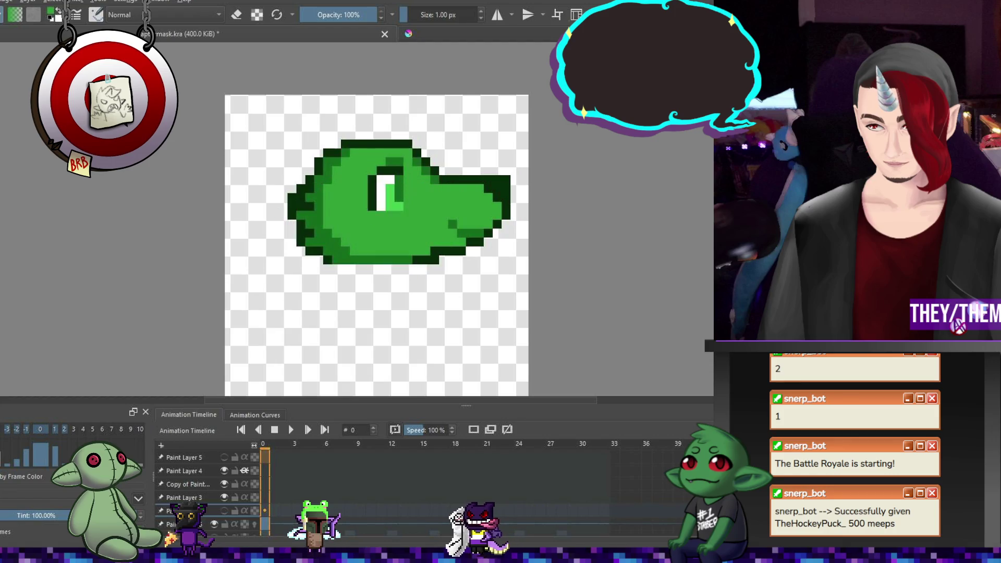
- Compare both heads, then darken the raptor's eye into a pupil
{"action": "left_click", "coordinate": [224, 511]}
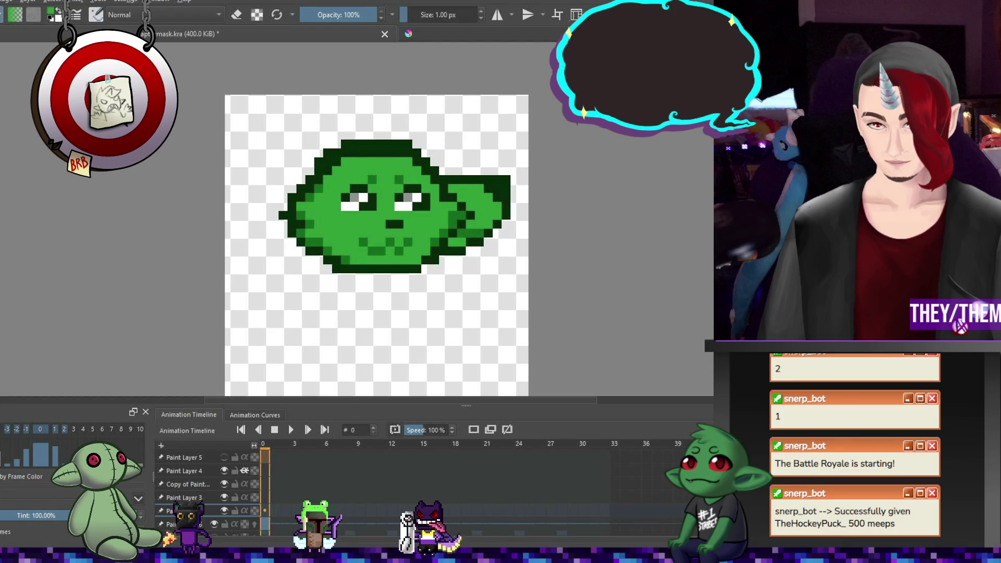
{"action": "left_click", "coordinate": [224, 511]}
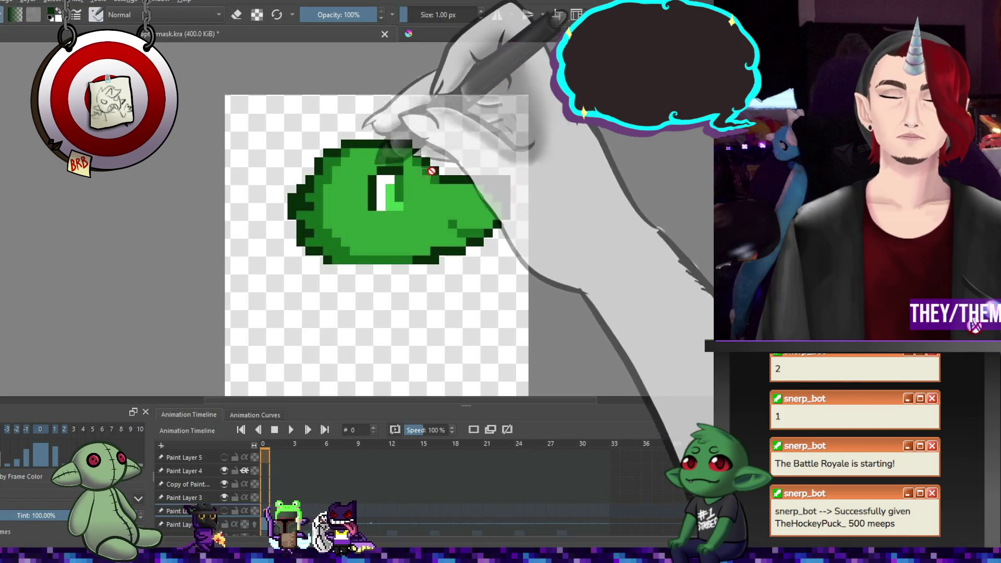
{"action": "left_click_drag", "start_coordinate": [395, 206], "coordinate": [394, 188]}
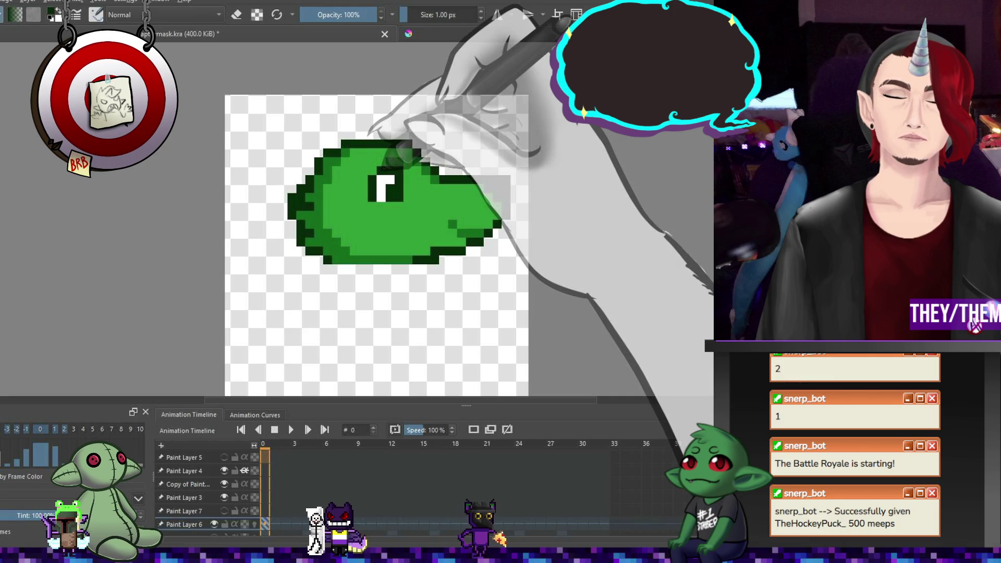
{"action": "scroll", "coordinate": [377, 245], "scroll_direction": "down", "scroll_amount": 5}
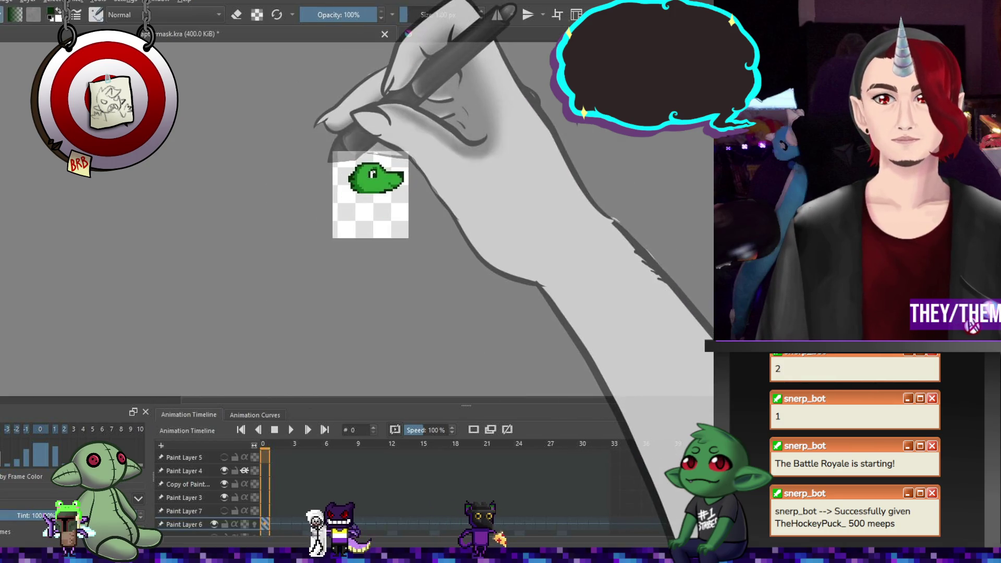
- Add a new empty paint layer and make the goblin face layer visible again
{"action": "scroll", "coordinate": [366, 233], "scroll_direction": "up", "scroll_amount": 3}
{"action": "scroll", "coordinate": [480, 184], "scroll_direction": "down", "scroll_amount": 1}
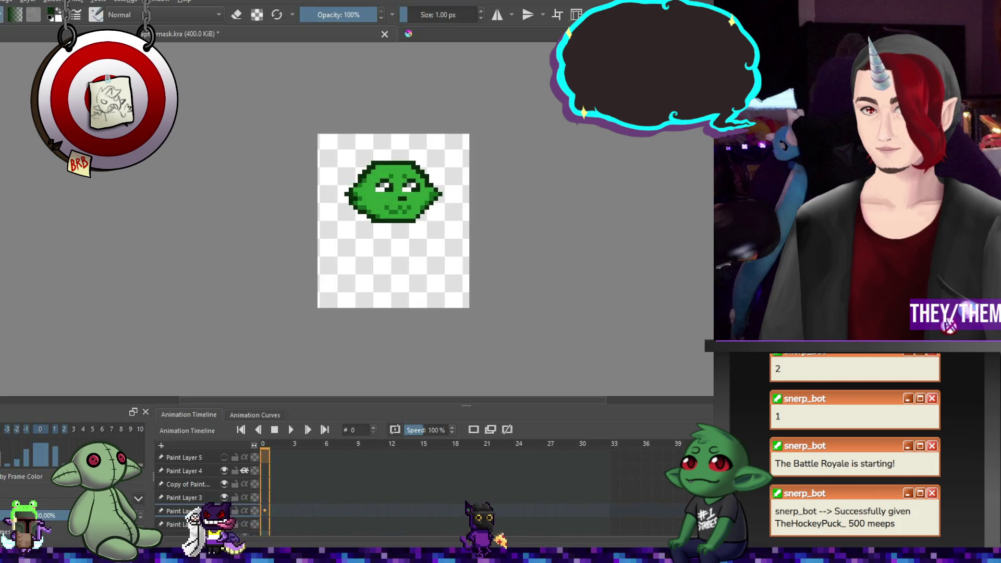
{"action": "key", "text": "Delete"}
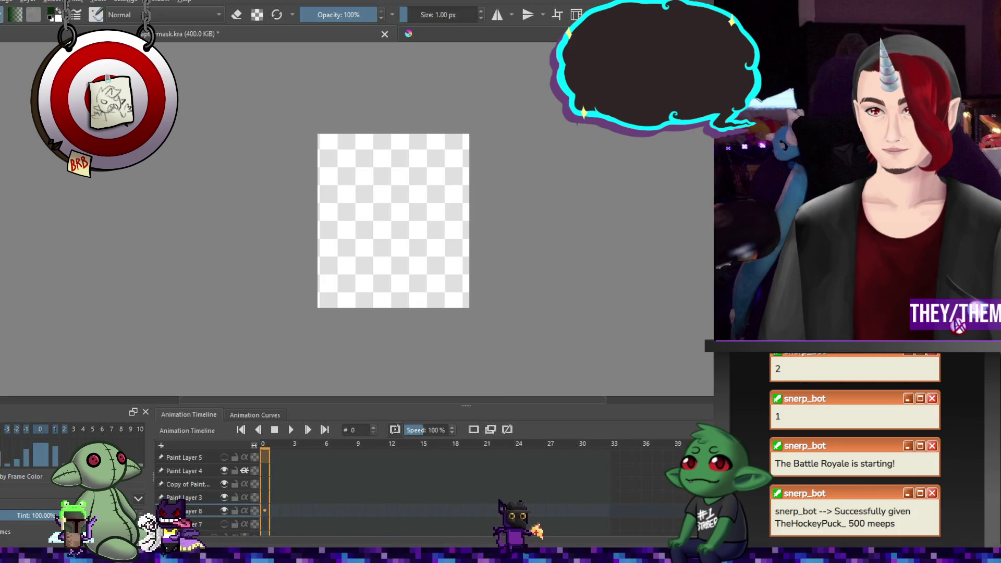
{"action": "left_click", "coordinate": [224, 525]}
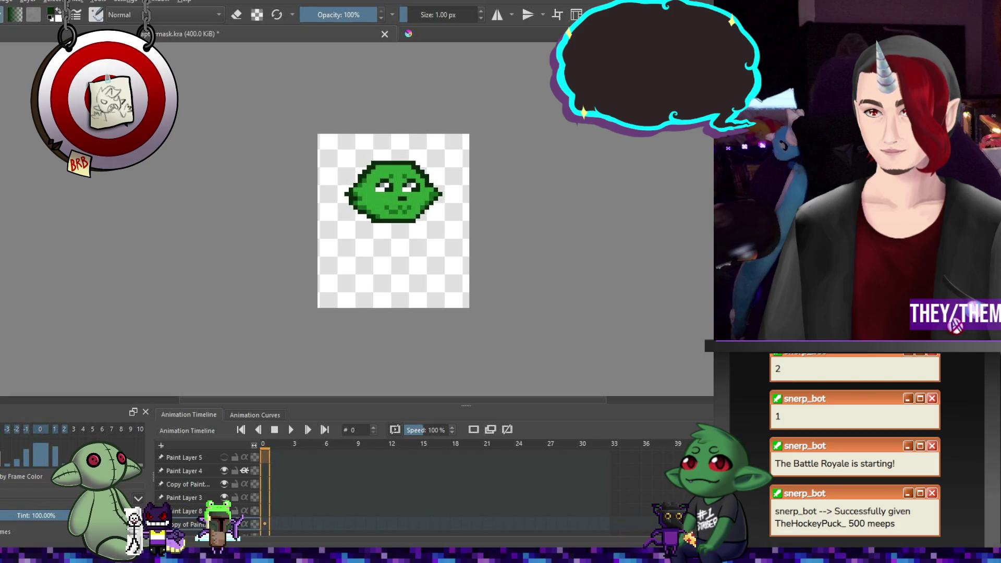
{"action": "scroll", "coordinate": [454, 176], "scroll_direction": "up", "scroll_amount": 2}
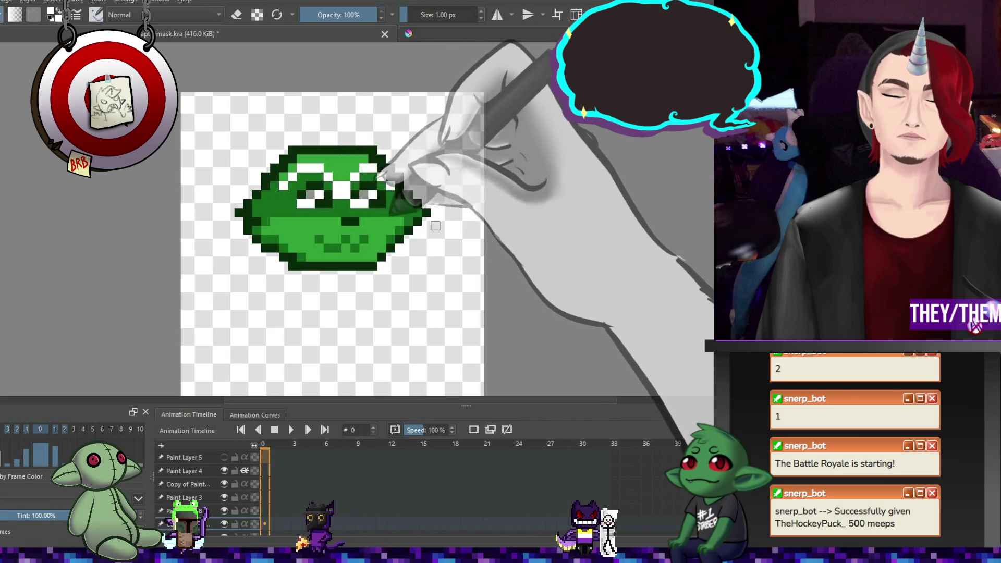
- Sample the dark green outline, try white teeth across the mouth, then undo them
{"action": "left_click", "coordinate": [403, 226], "text": "ctrl"}
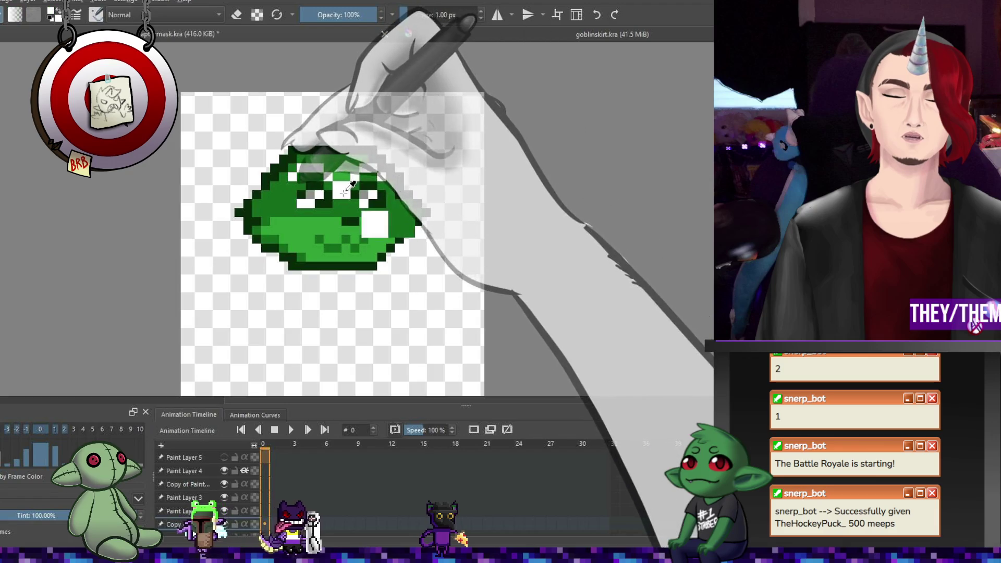
{"action": "mouse_move", "coordinate": [342, 237]}
{"action": "left_mouse_down"}
{"action": "mouse_move", "coordinate": [365, 232]}
{"action": "mouse_move", "coordinate": [316, 248]}
{"action": "mouse_move", "coordinate": [363, 257]}
{"action": "mouse_move", "coordinate": [385, 248]}
{"action": "left_mouse_up"}
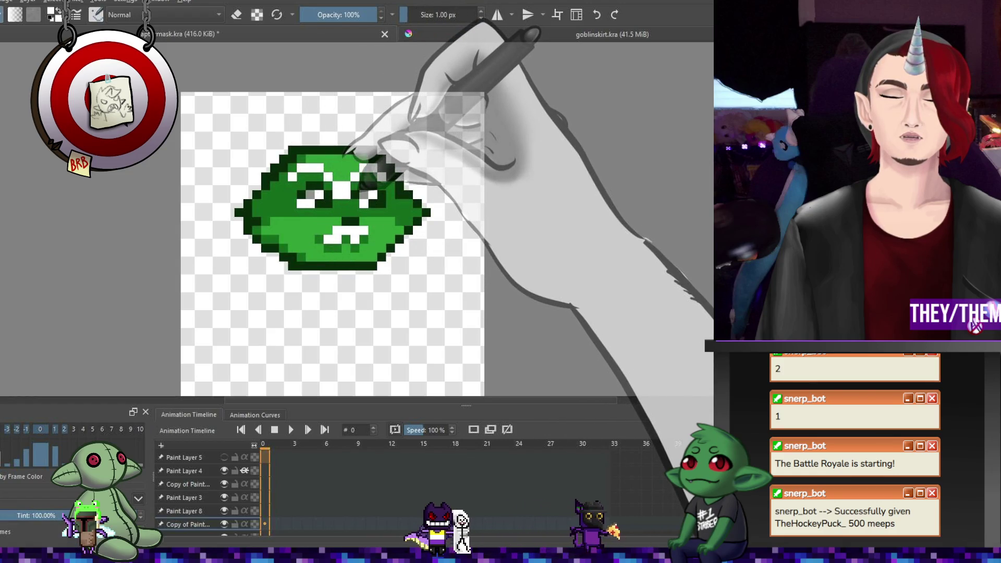
{"action": "key", "text": "ctrl+z"}
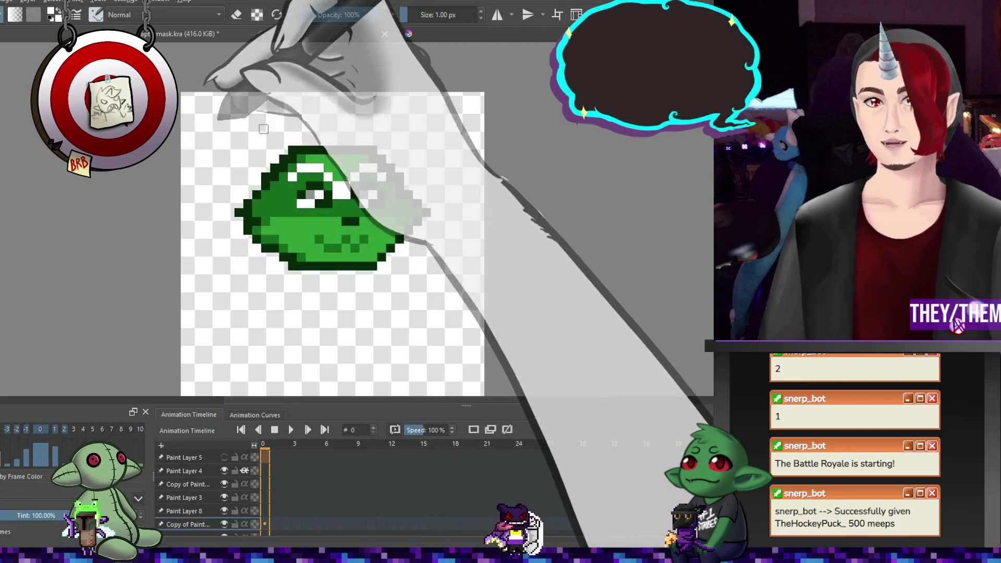
{"action": "scroll", "coordinate": [296, 137], "scroll_direction": "down", "scroll_amount": 3}
{"action": "scroll", "coordinate": [349, 170], "scroll_direction": "down", "scroll_amount": 2}
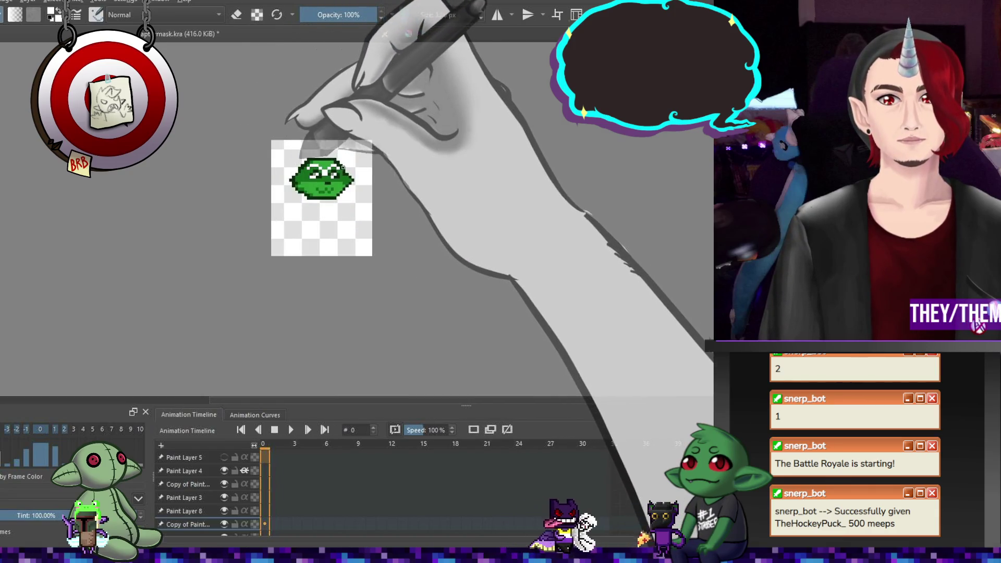
- Hide the racc and cat layers, show the raptor head on the wolf layer, and add Paint Layer 9
{"action": "scroll", "coordinate": [313, 171], "scroll_direction": "up", "scroll_amount": 3}
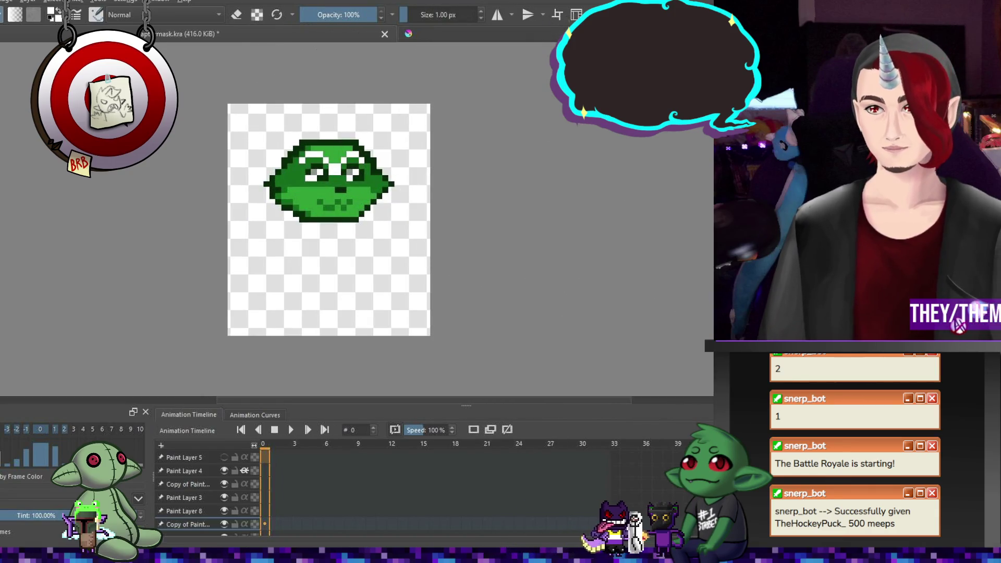
{"action": "scroll", "coordinate": [209, 493], "scroll_direction": "down", "scroll_amount": 1}
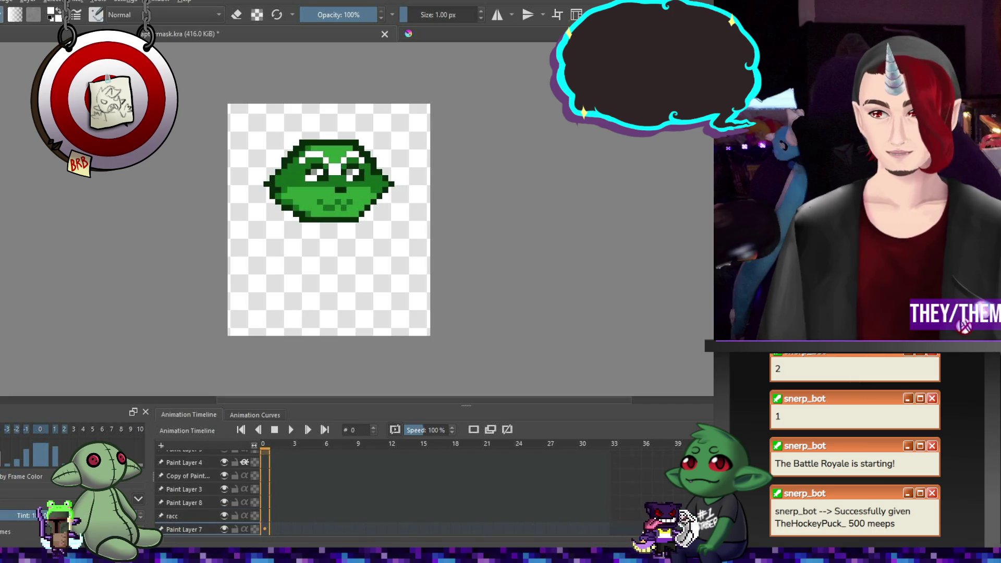
{"action": "left_click", "coordinate": [183, 502]}
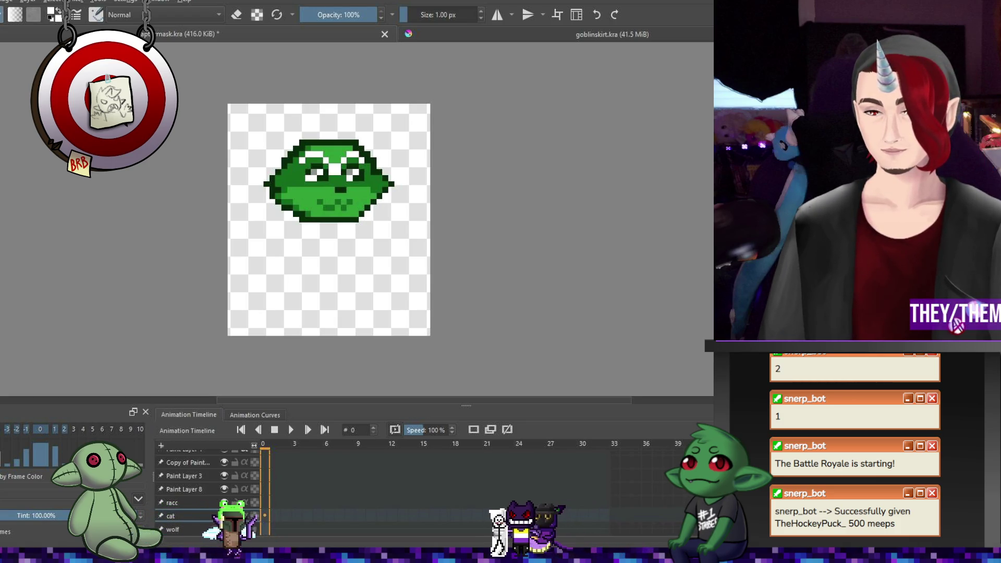
{"action": "key", "text": "Delete"}
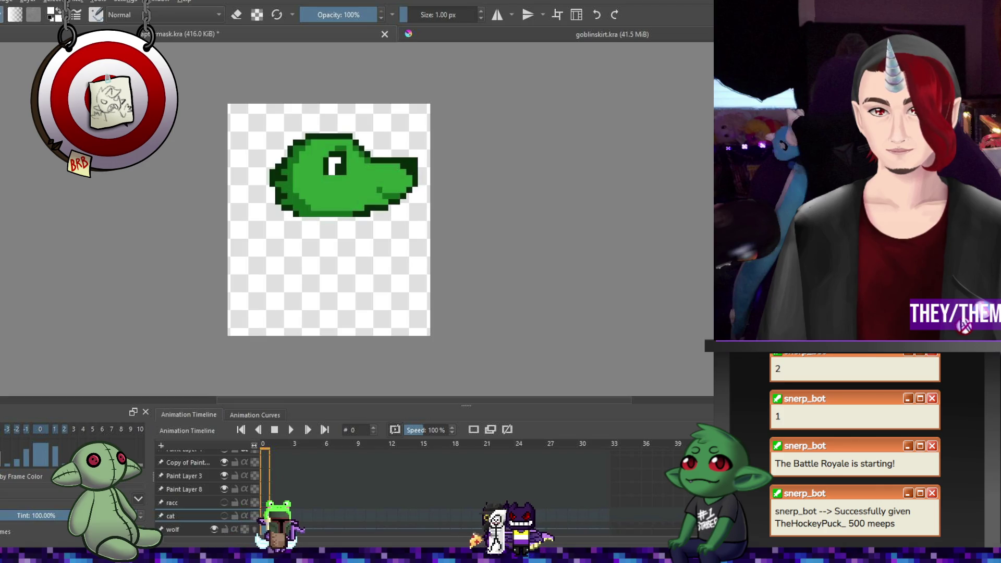
{"action": "left_click", "coordinate": [224, 516]}
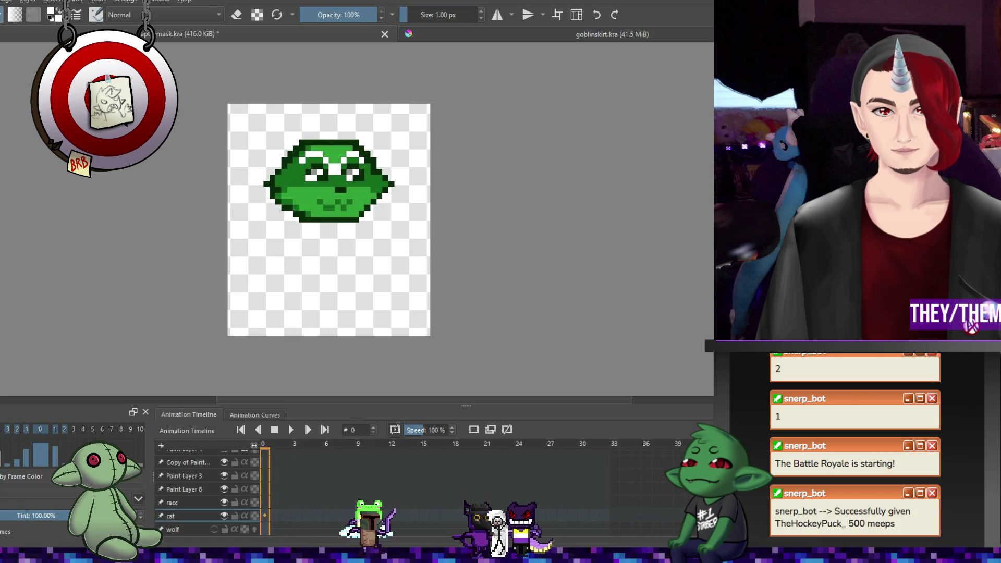
{"action": "left_click", "coordinate": [224, 503]}
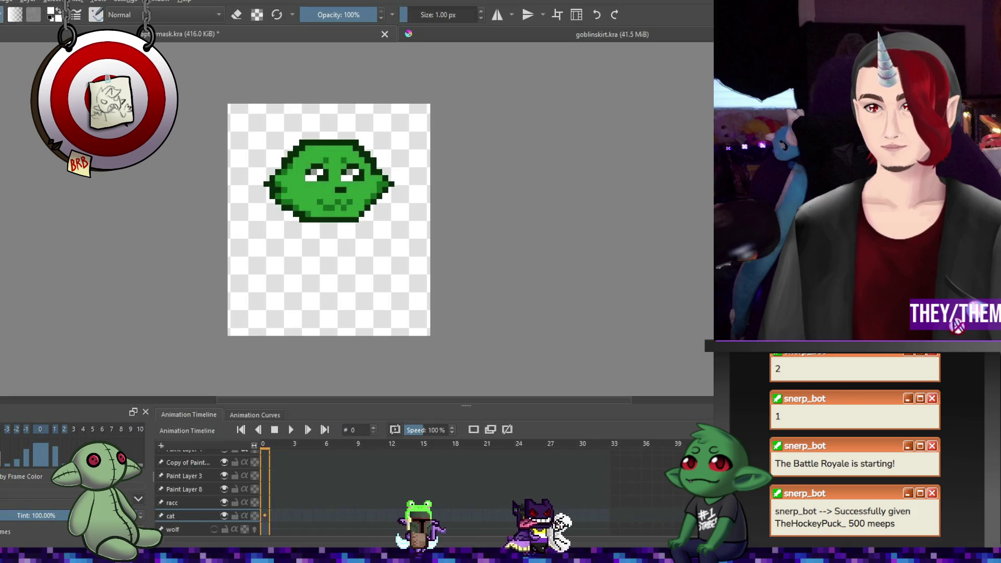
{"action": "left_click", "coordinate": [225, 516]}
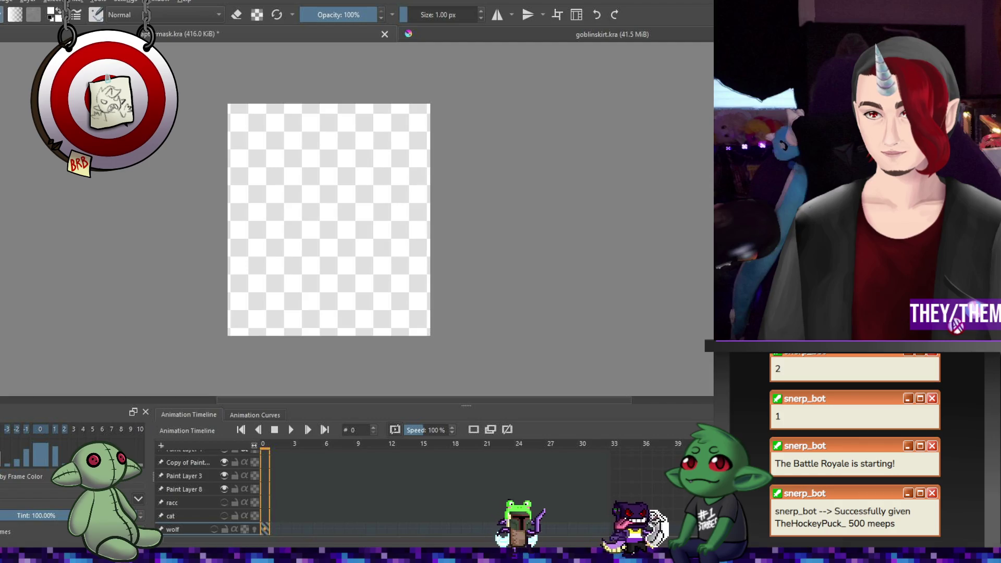
{"action": "left_click", "coordinate": [214, 529]}
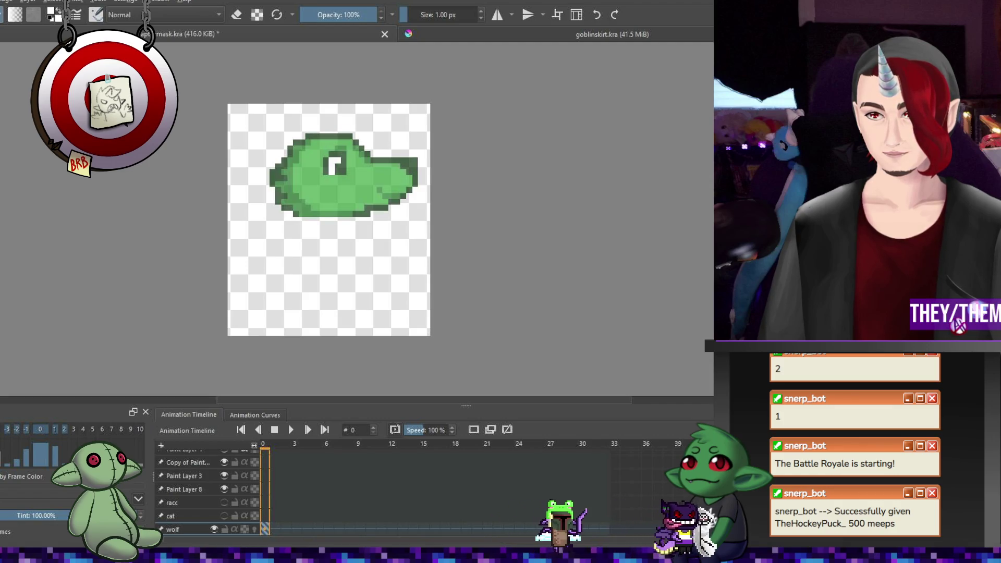
{"action": "key", "text": "Insert"}
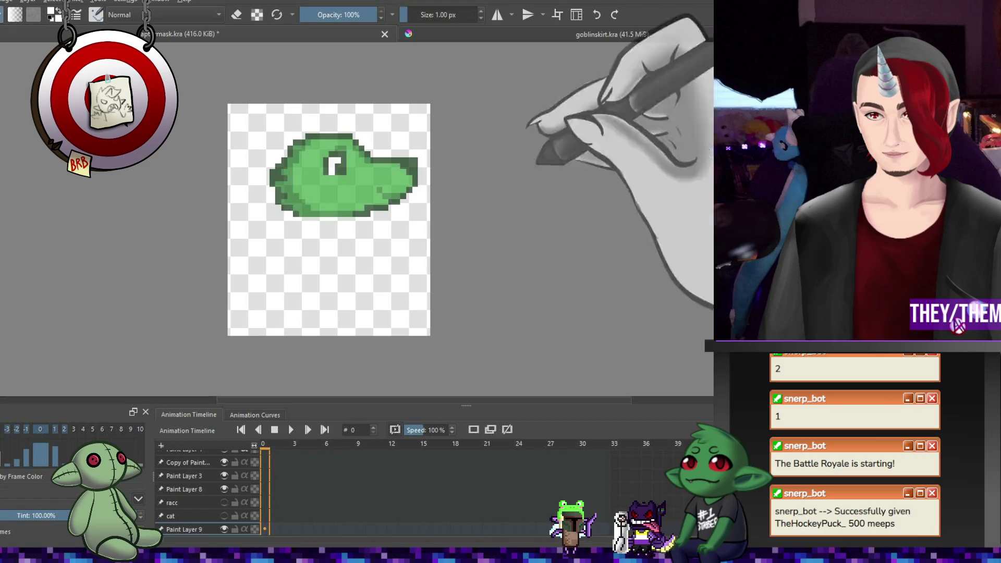
- Place dark green pixels along the head's top edge and down the snout
{"action": "key", "text": "ctrl+plus"}
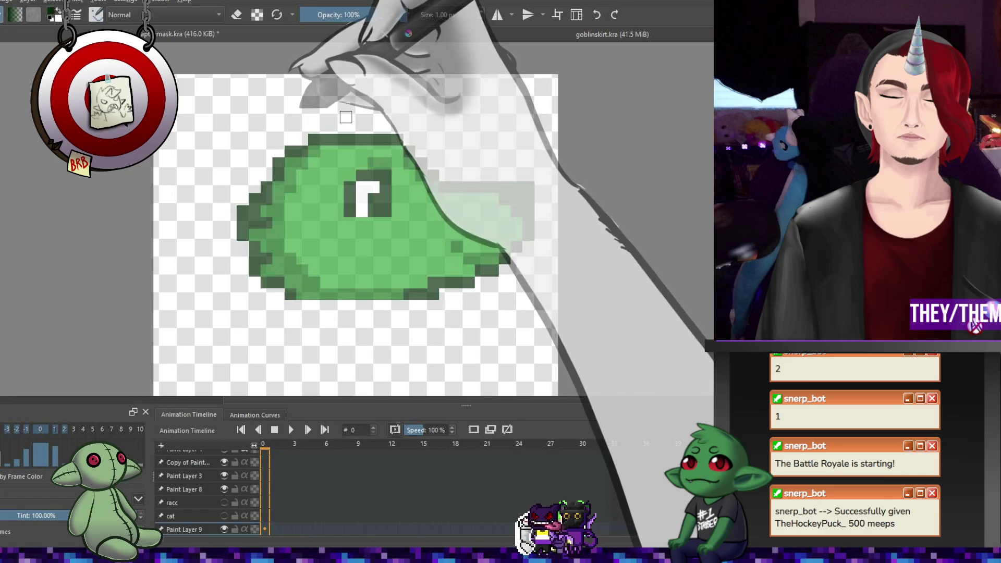
{"action": "left_click", "coordinate": [397, 140]}
{"action": "left_click", "coordinate": [409, 151]}
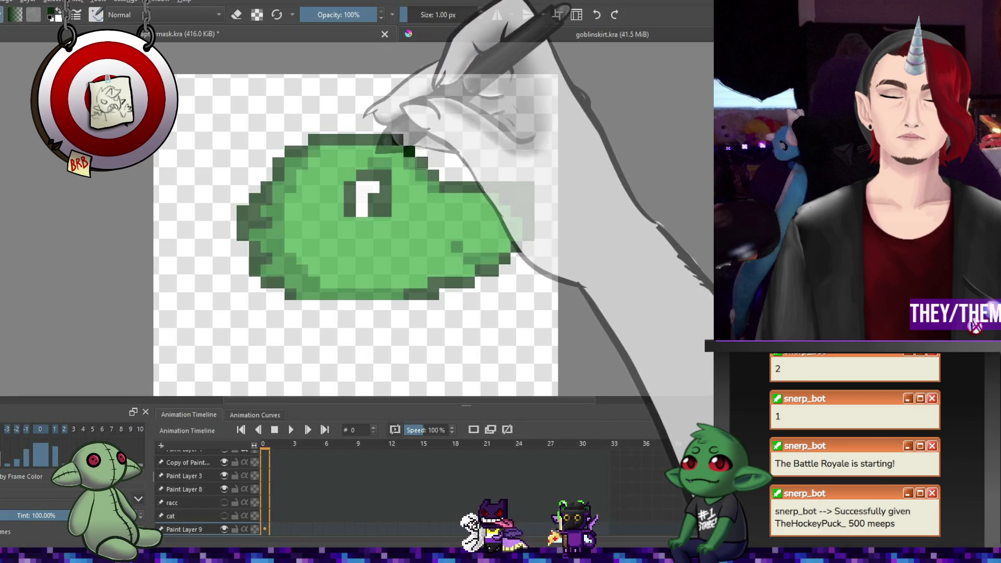
{"action": "left_click", "coordinate": [421, 163]}
{"action": "left_click", "coordinate": [433, 175]}
{"action": "left_click", "coordinate": [445, 176]}
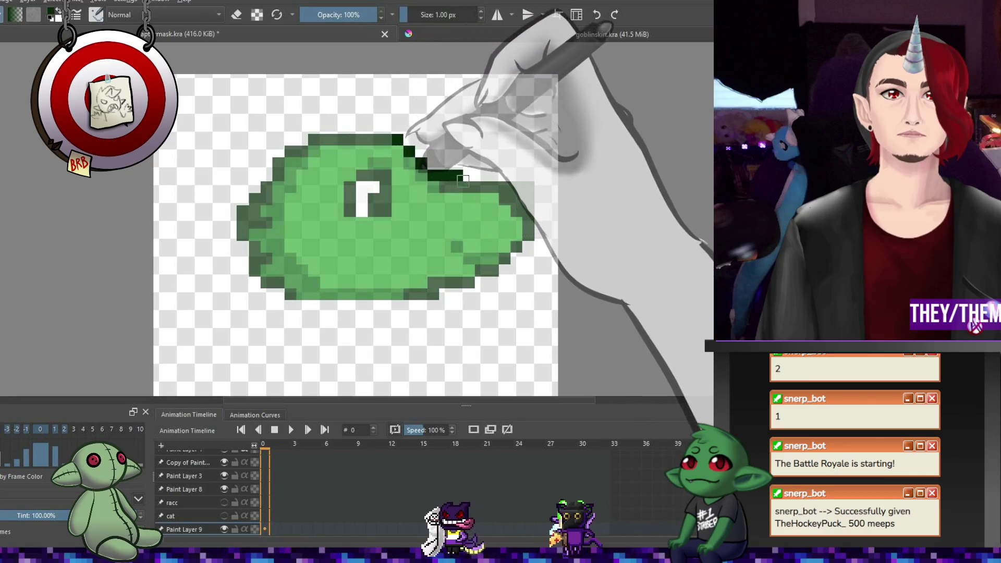
{"action": "left_click", "coordinate": [457, 175]}
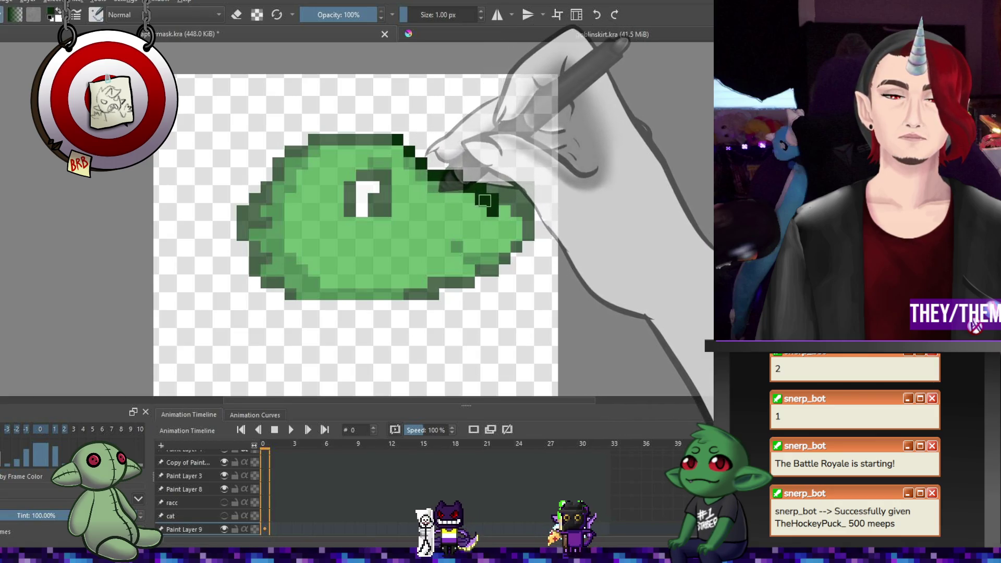
{"action": "left_click", "coordinate": [480, 201]}
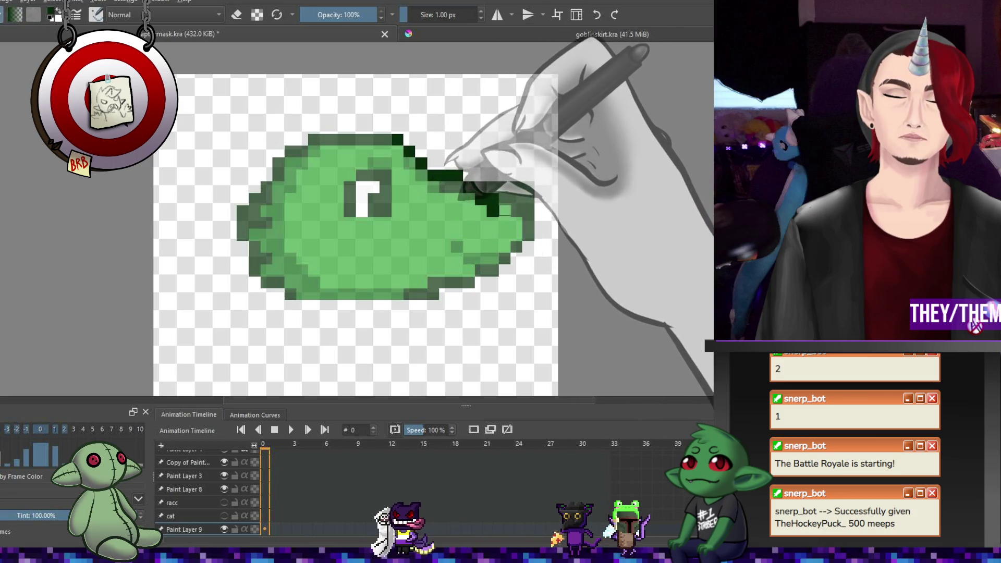
{"action": "left_click", "coordinate": [480, 235]}
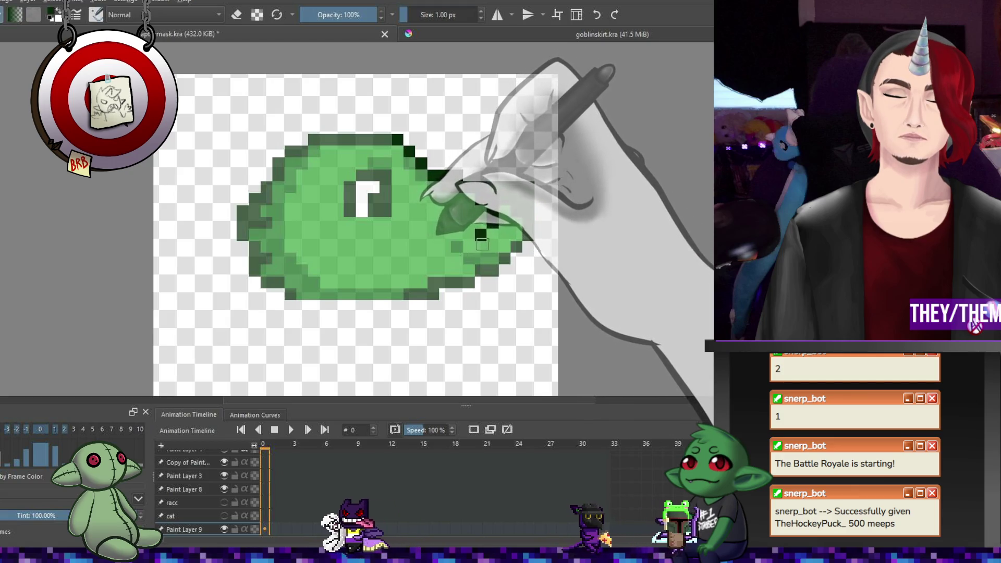
{"action": "left_click", "coordinate": [493, 209]}
{"action": "left_click", "coordinate": [521, 167]}
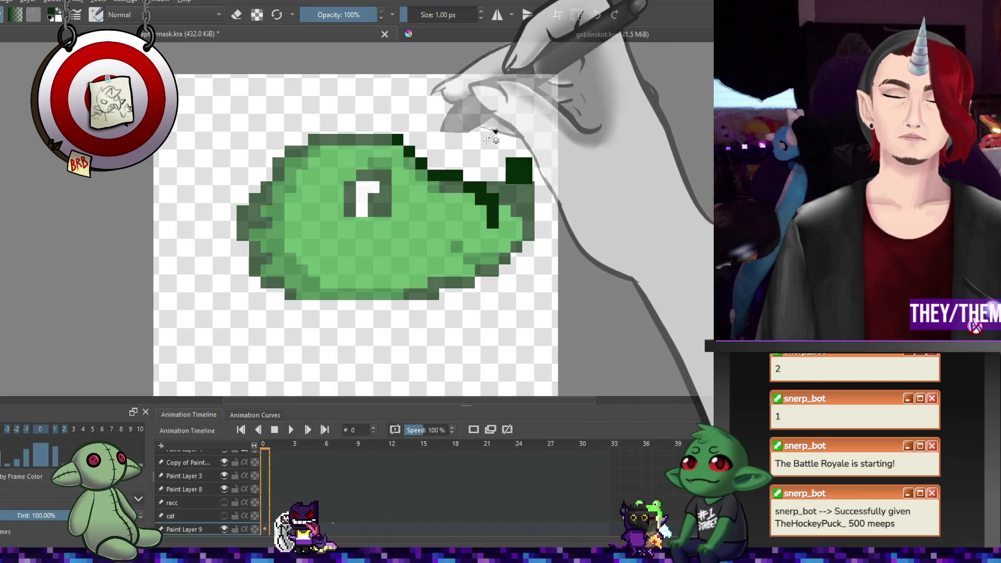
- Erase the stray dark pixels beside the snout and on the upper-right edge, undoing the last erase
{"action": "key", "text": "e"}
{"action": "left_click_drag", "start_coordinate": [521, 167], "coordinate": [522, 235]}
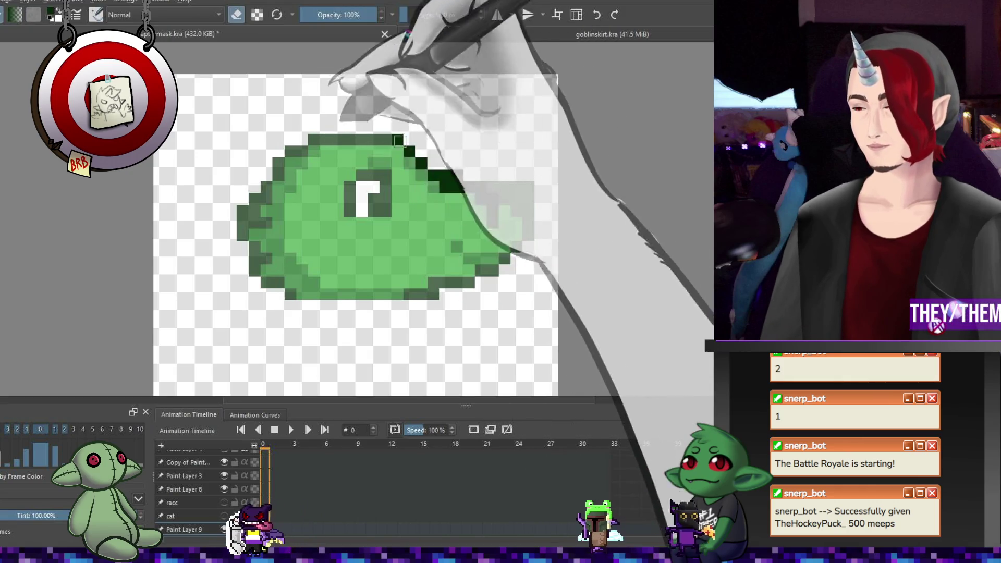
{"action": "left_click_drag", "start_coordinate": [410, 151], "coordinate": [454, 183]}
{"action": "key", "text": "e"}
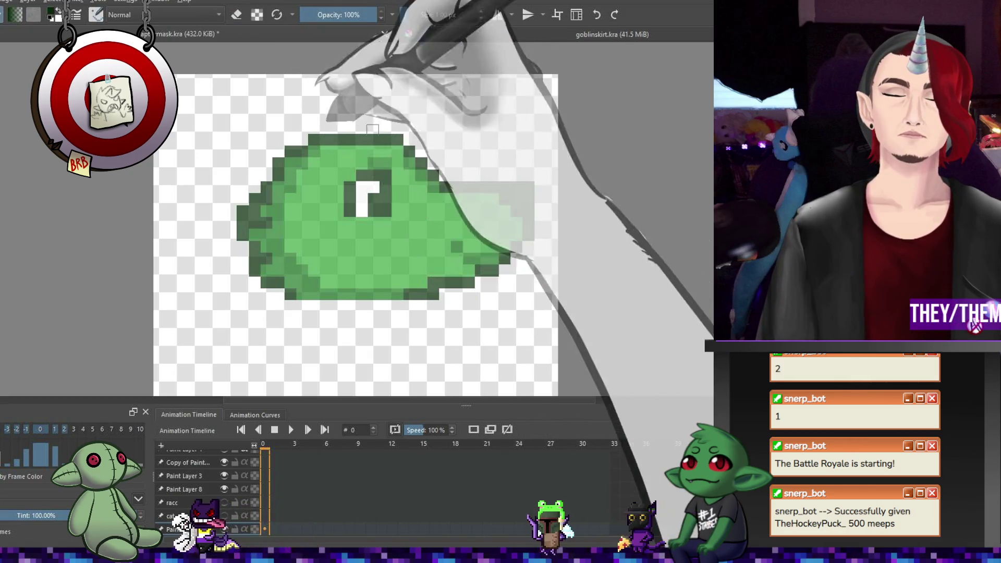
{"action": "key", "text": "ctrl+z"}
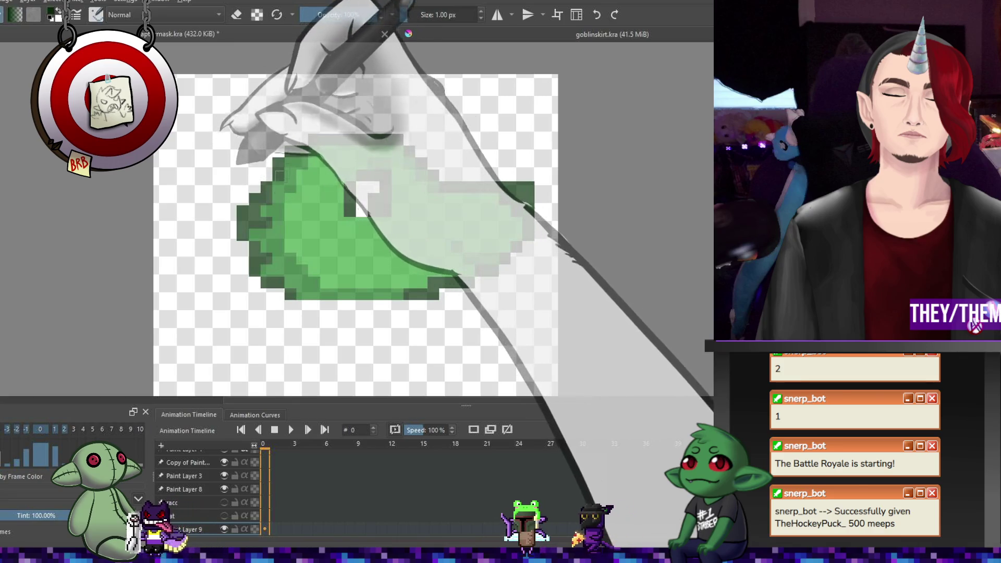
- Outline the head's upper-left edge, upper-right edge and snout tip in dark green
{"action": "mouse_move", "coordinate": [266, 188]}
{"action": "left_mouse_down"}
{"action": "mouse_move", "coordinate": [258, 201]}
{"action": "mouse_move", "coordinate": [266, 248]}
{"action": "mouse_move", "coordinate": [284, 276]}
{"action": "mouse_move", "coordinate": [334, 294]}
{"action": "mouse_move", "coordinate": [416, 297]}
{"action": "left_mouse_up"}
{"action": "mouse_move", "coordinate": [426, 167]}
{"action": "left_mouse_down"}
{"action": "mouse_move", "coordinate": [482, 201]}
{"action": "mouse_move", "coordinate": [493, 224]}
{"action": "mouse_move", "coordinate": [450, 277]}
{"action": "left_mouse_up"}
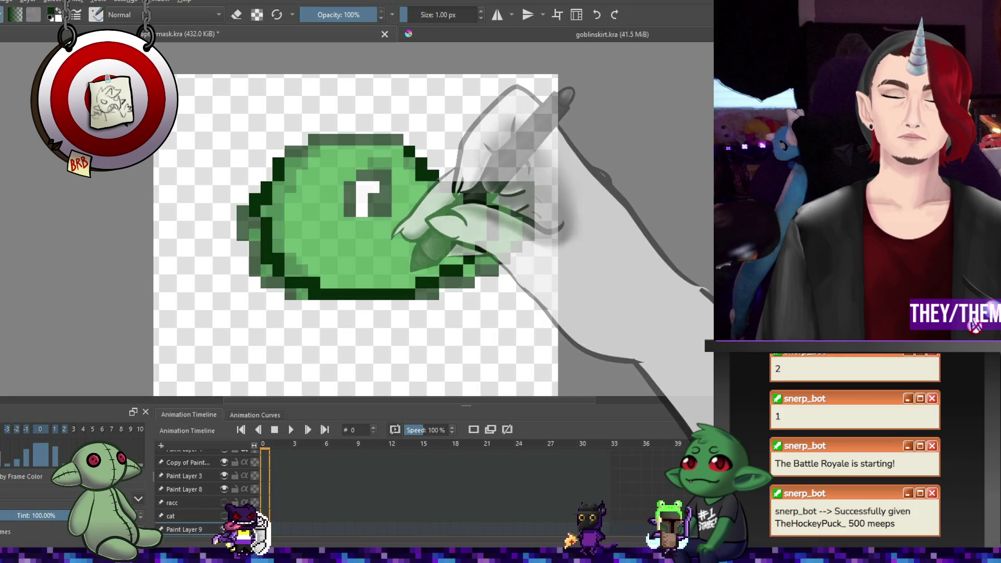
{"action": "left_click_drag", "start_coordinate": [484, 216], "coordinate": [472, 200]}
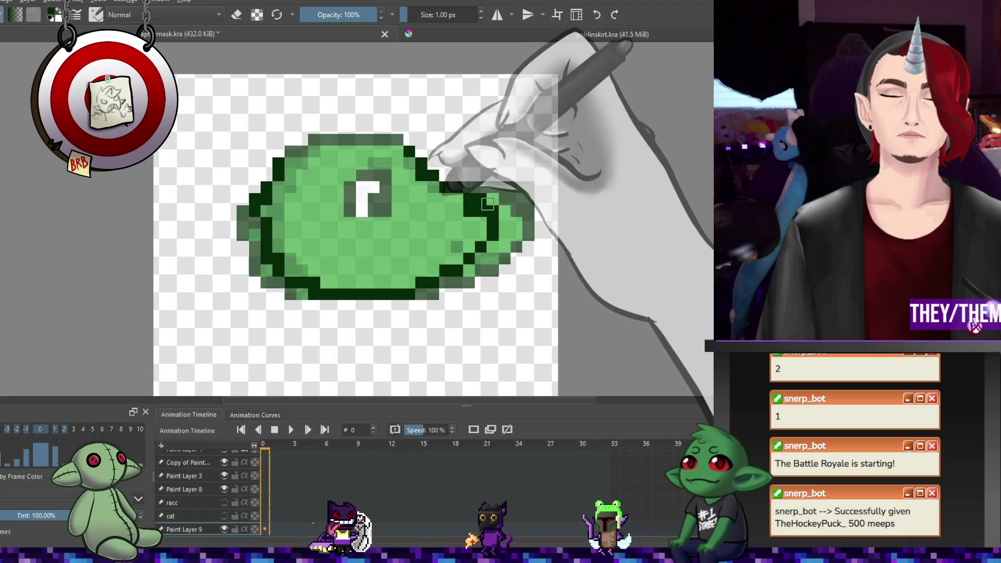
{"action": "key", "text": "e"}
{"action": "key", "text": "e"}
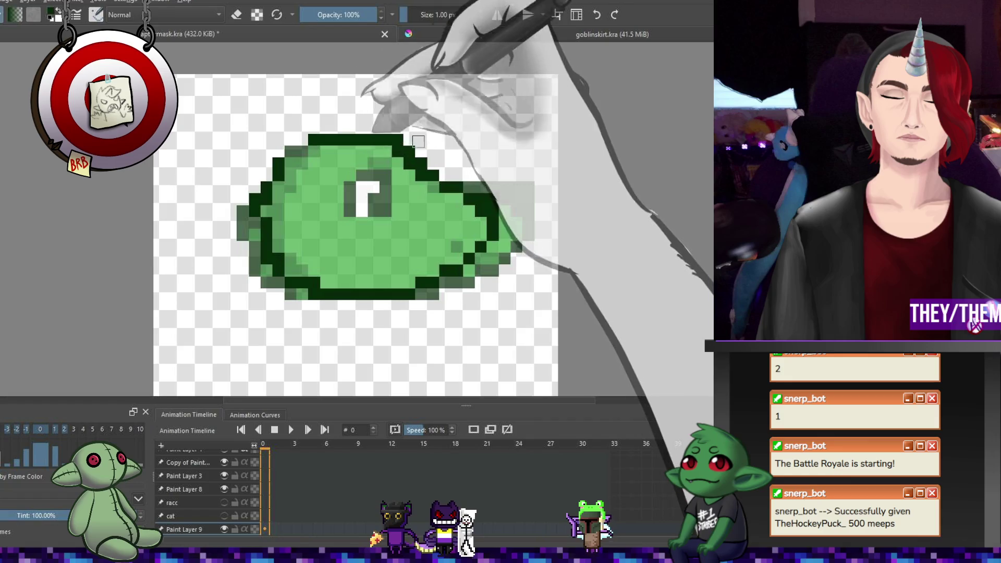
{"action": "key", "text": "e"}
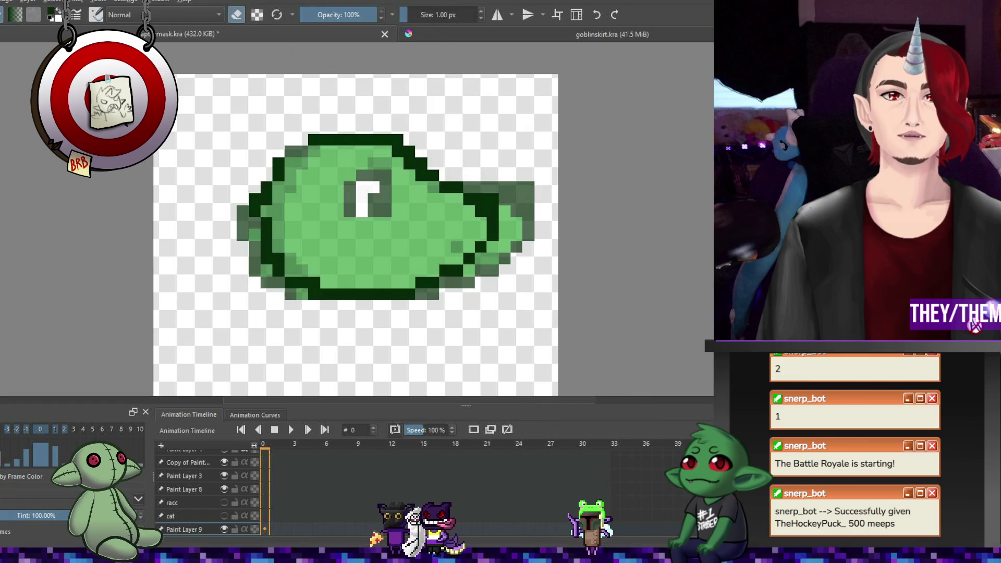
{"action": "key", "text": "e"}
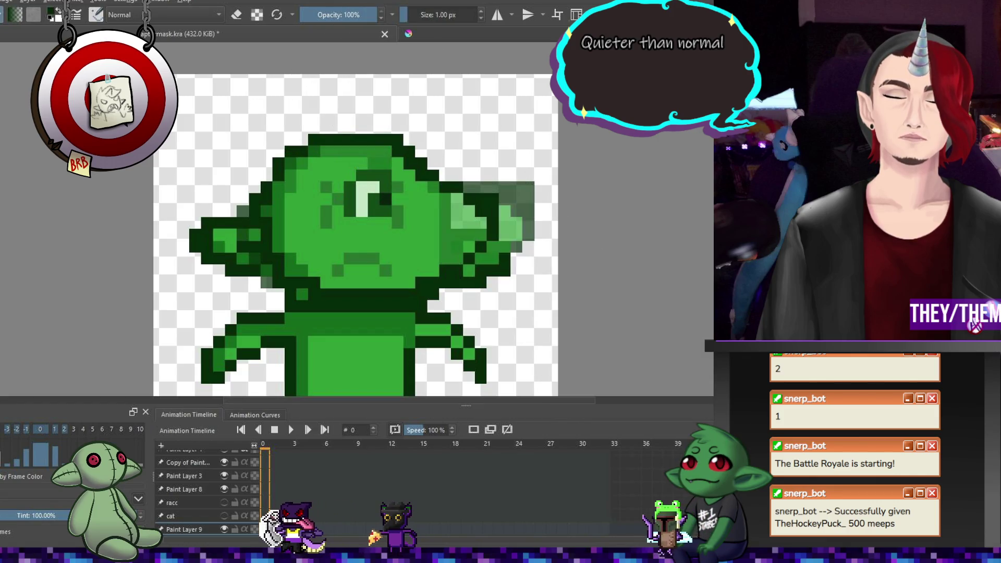
{"action": "key", "text": "ctrl+z"}
- Add dark pixels to the top of the goblin's ear
{"action": "scroll", "coordinate": [188, 495], "scroll_direction": "down", "scroll_amount": 1}
{"action": "scroll", "coordinate": [188, 496], "scroll_direction": "up", "scroll_amount": 1}
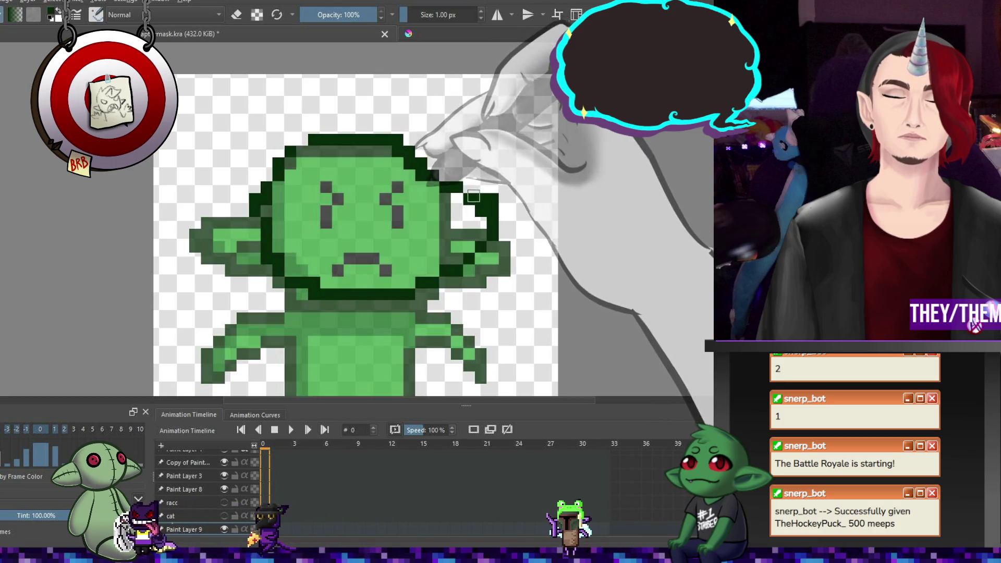
{"action": "left_click_drag", "start_coordinate": [481, 187], "coordinate": [493, 187]}
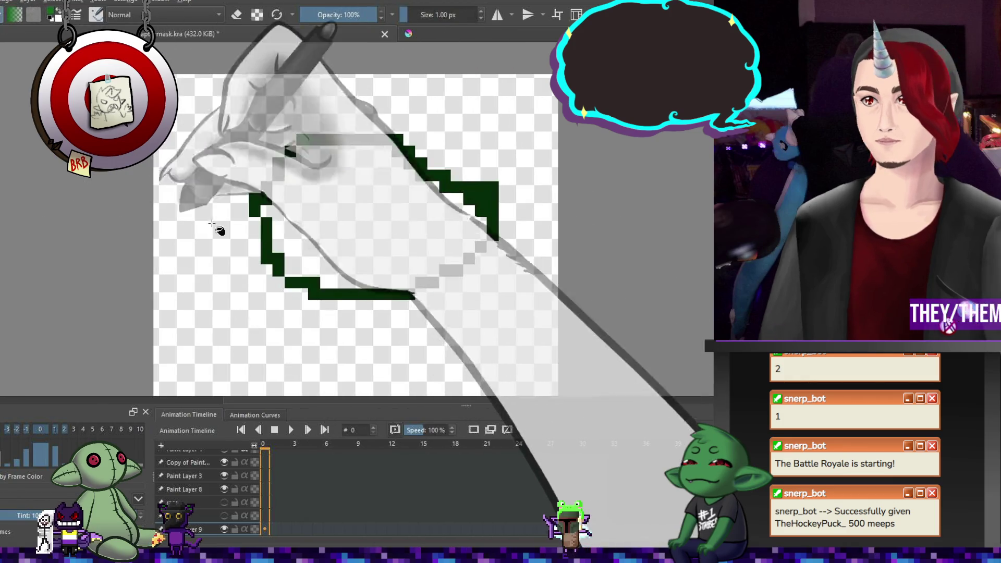
- Flood-fill the inside of the dark outline ring with bright green
{"action": "left_click", "coordinate": [353, 214]}
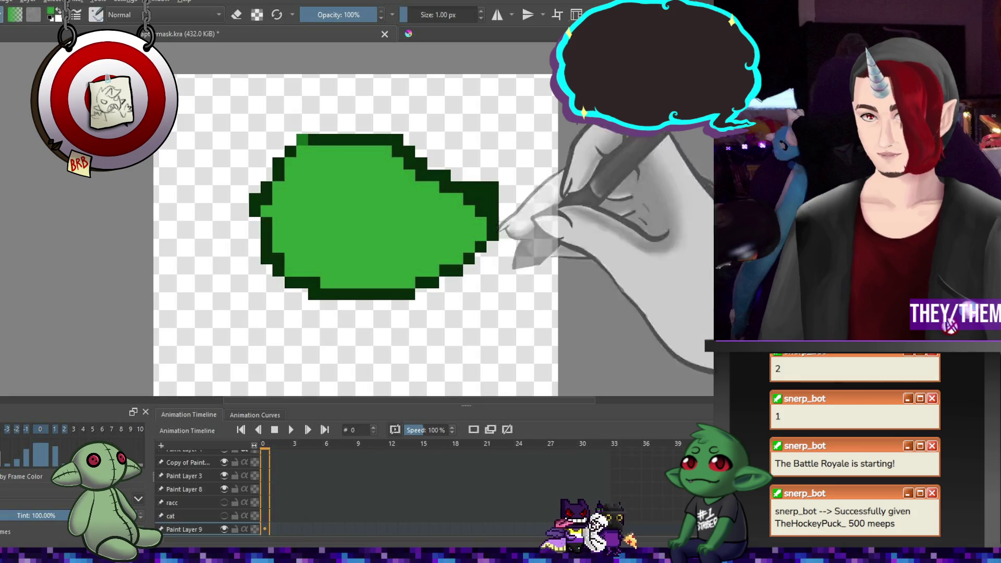
{"action": "left_click_drag", "start_coordinate": [411, 193], "coordinate": [424, 197]}
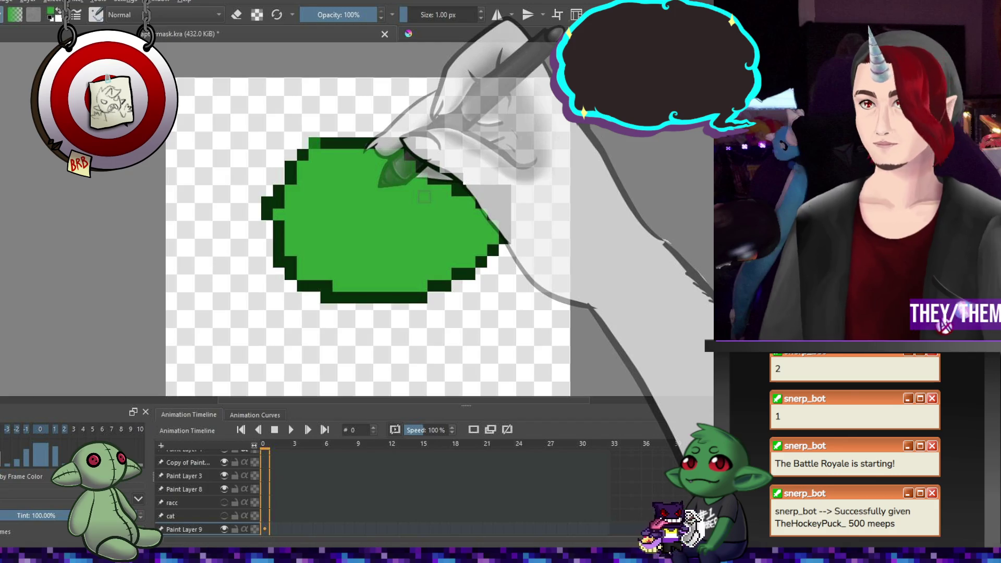
- Paint a dark outline along the head's right edge and shade that side darker green
{"action": "left_click_drag", "start_coordinate": [485, 189], "coordinate": [506, 239]}
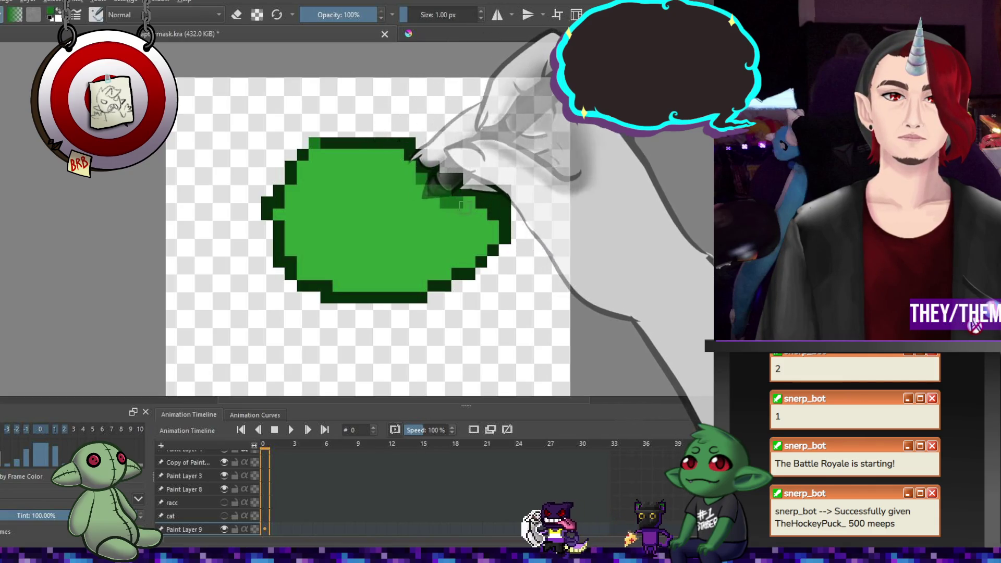
{"action": "left_click_drag", "start_coordinate": [504, 229], "coordinate": [500, 205]}
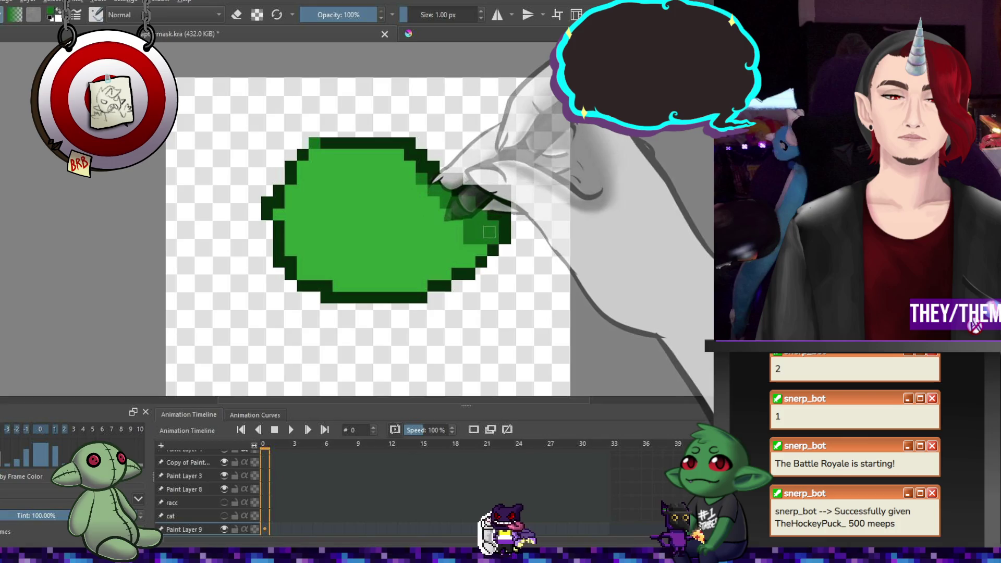
{"action": "left_click_drag", "start_coordinate": [478, 252], "coordinate": [433, 178]}
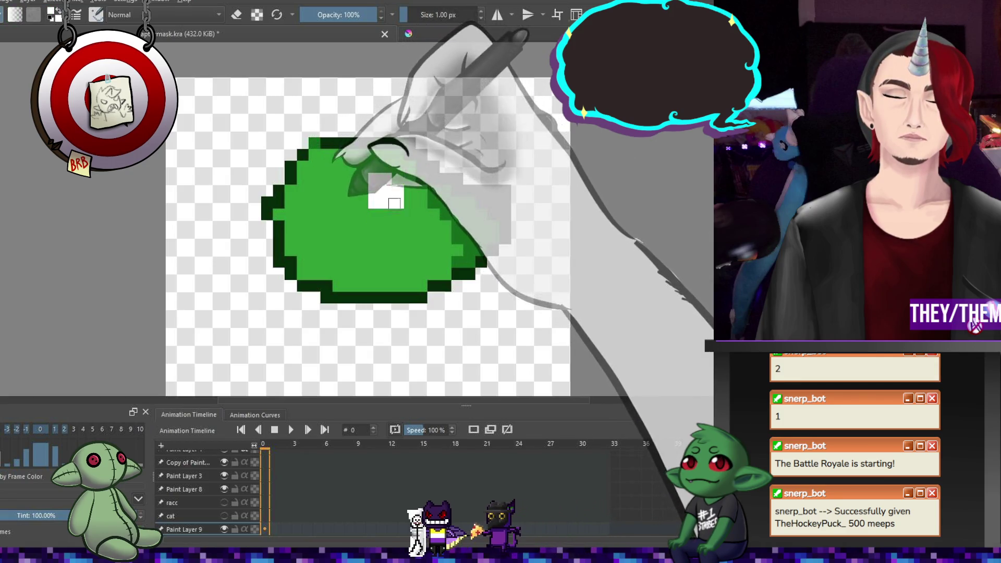
- Reshape the white spot and add darker shading patches inside the head, undoing the last stroke
{"action": "left_click_drag", "start_coordinate": [395, 198], "coordinate": [361, 197]}
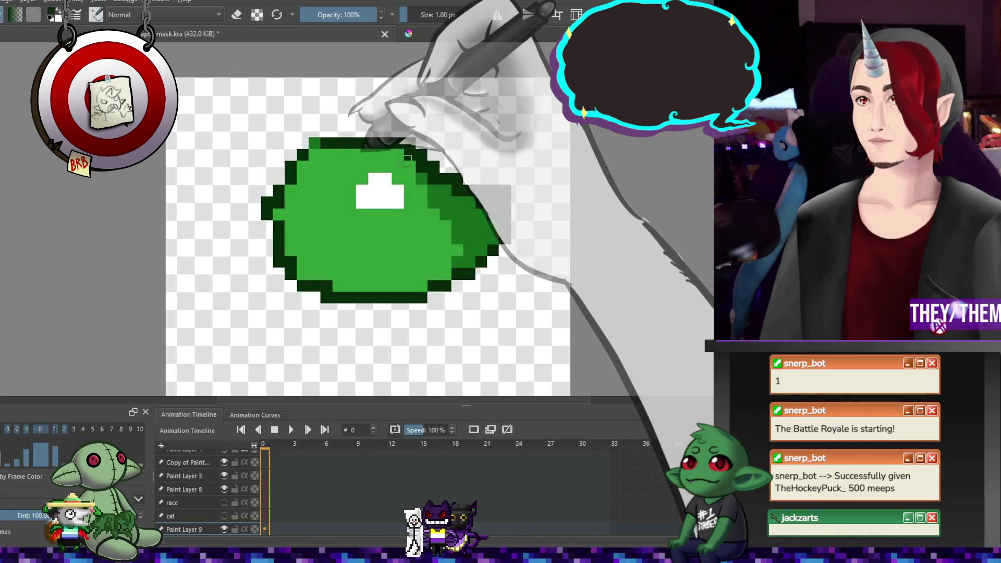
{"action": "mouse_move", "coordinate": [350, 191]}
{"action": "left_mouse_down"}
{"action": "mouse_move", "coordinate": [371, 179]}
{"action": "mouse_move", "coordinate": [398, 202]}
{"action": "left_mouse_up"}
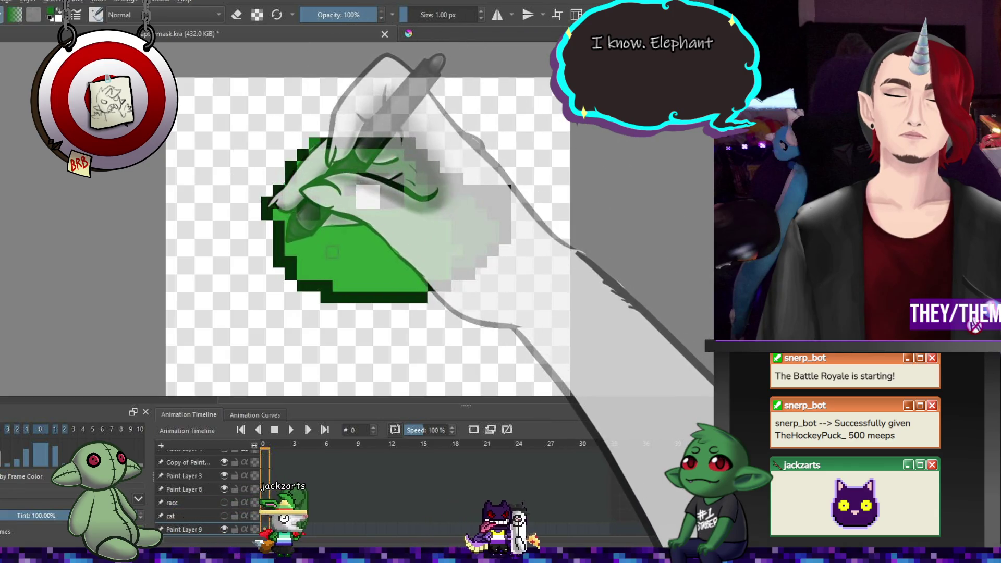
{"action": "left_click_drag", "start_coordinate": [313, 204], "coordinate": [324, 246]}
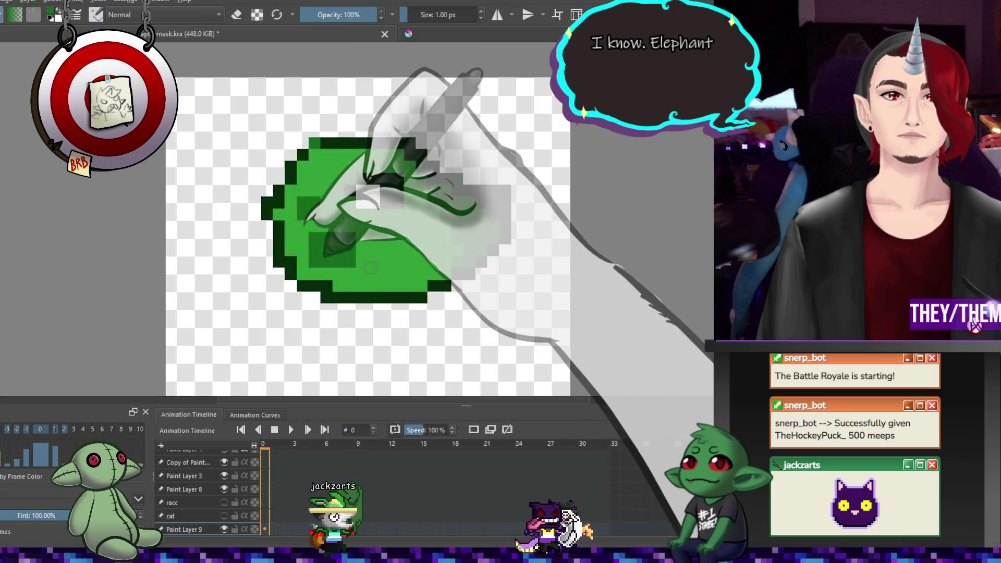
{"action": "key", "text": "ctrl+z"}
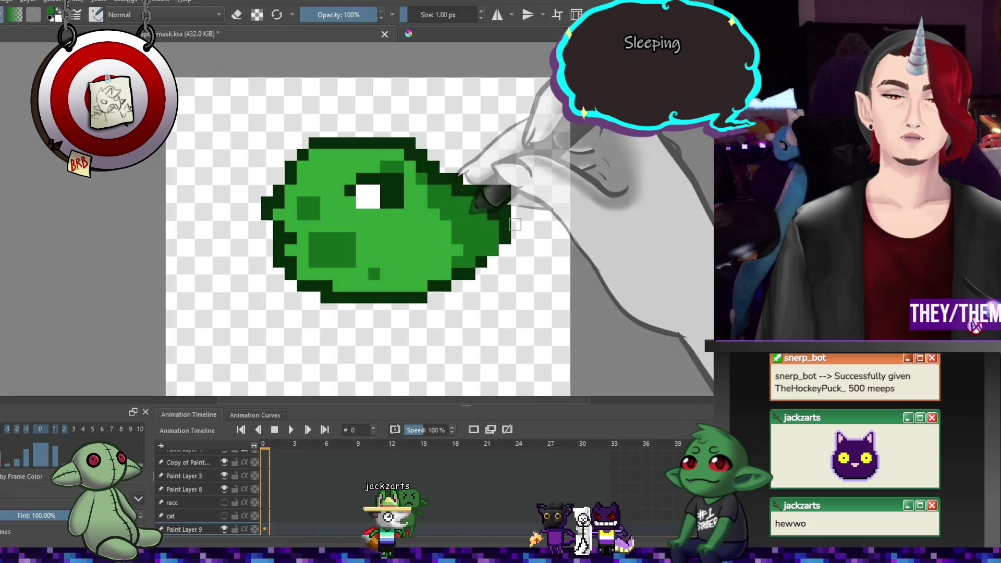
- Sample the head's body green and paint mid-green over the white spot on the upper snout
{"action": "left_click", "coordinate": [499, 228], "text": "ctrl"}
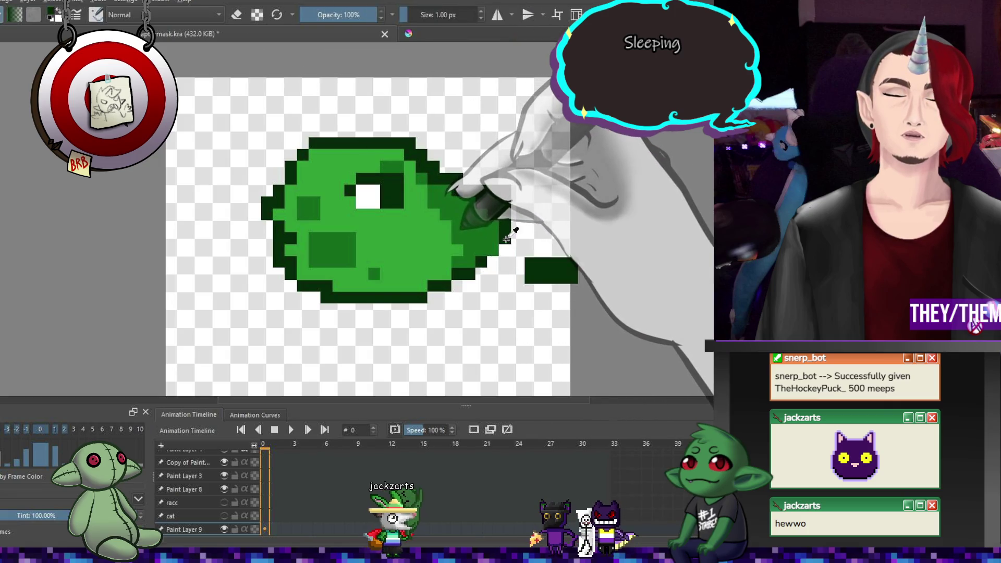
{"action": "key", "text": "e"}
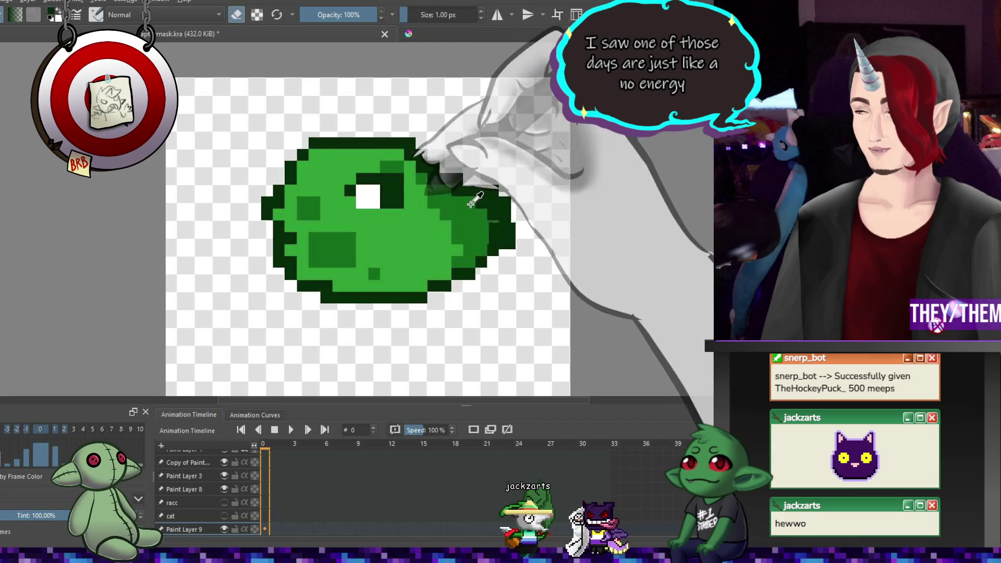
{"action": "key", "text": "e"}
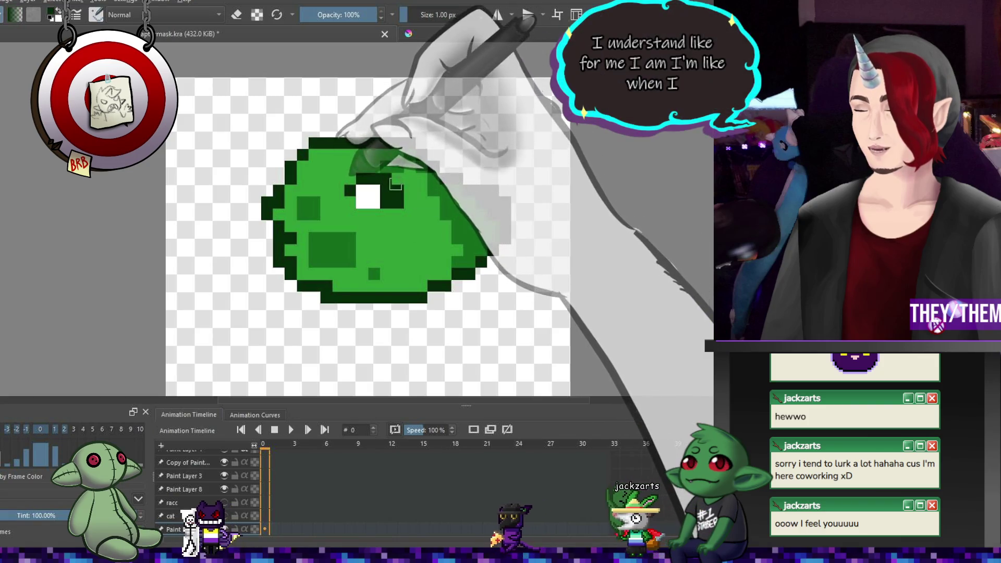
{"action": "left_click", "coordinate": [449, 196], "text": "ctrl"}
{"action": "left_click_drag", "start_coordinate": [473, 221], "coordinate": [486, 234]}
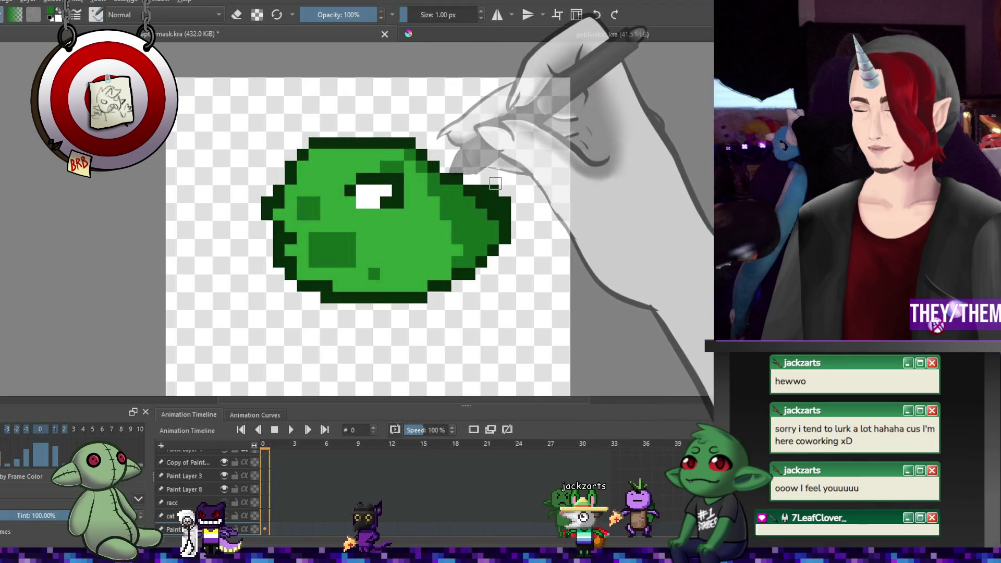
{"action": "key", "text": "e"}
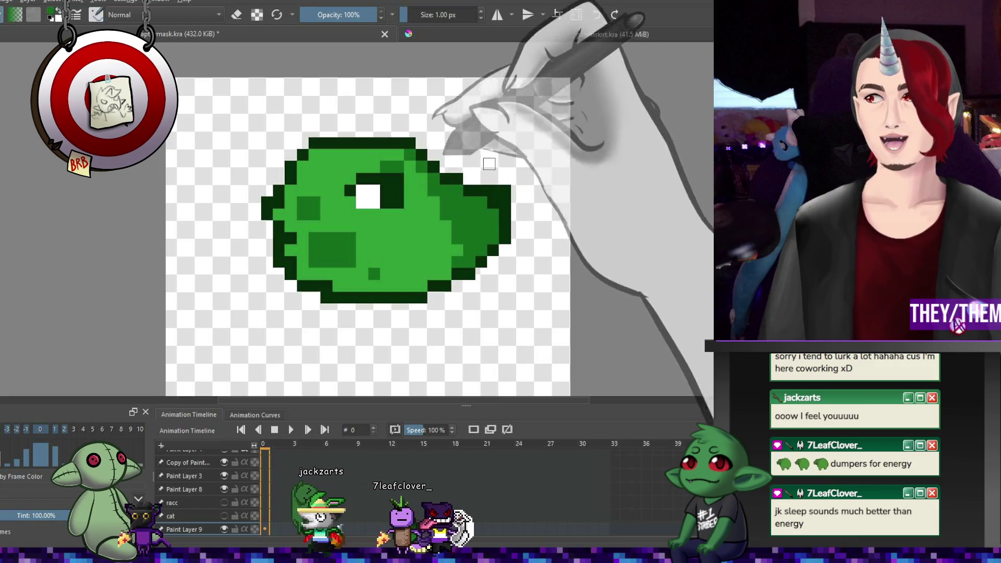
{"action": "scroll", "coordinate": [383, 209], "scroll_direction": "down", "scroll_amount": 3}
- Repaint the eye with one white highlight pixel beside dark green pupil pixels
{"action": "scroll", "coordinate": [384, 209], "scroll_direction": "up", "scroll_amount": 5}
{"action": "scroll", "coordinate": [384, 209], "scroll_direction": "down", "scroll_amount": 1}
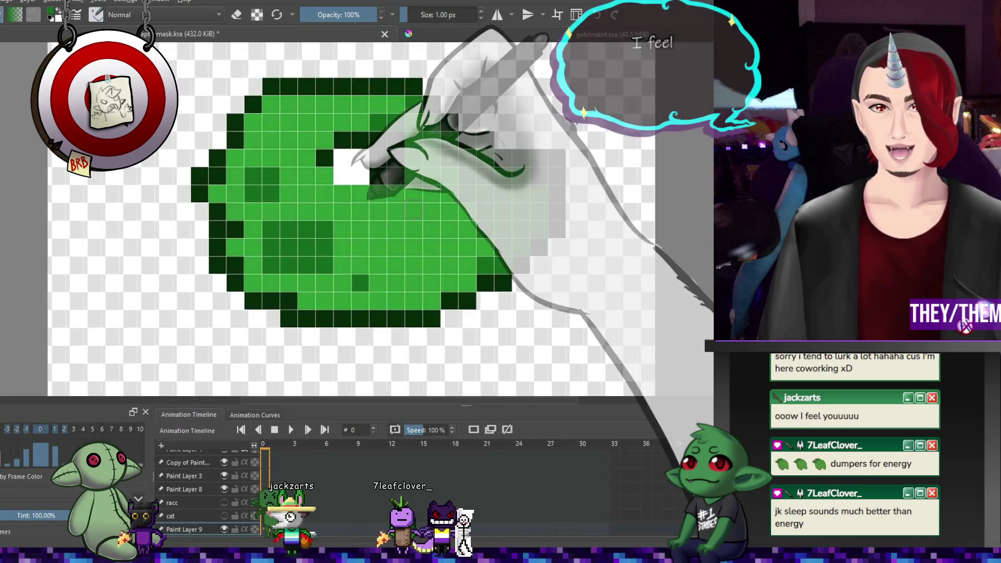
{"action": "scroll", "coordinate": [433, 196], "scroll_direction": "down", "scroll_amount": 2}
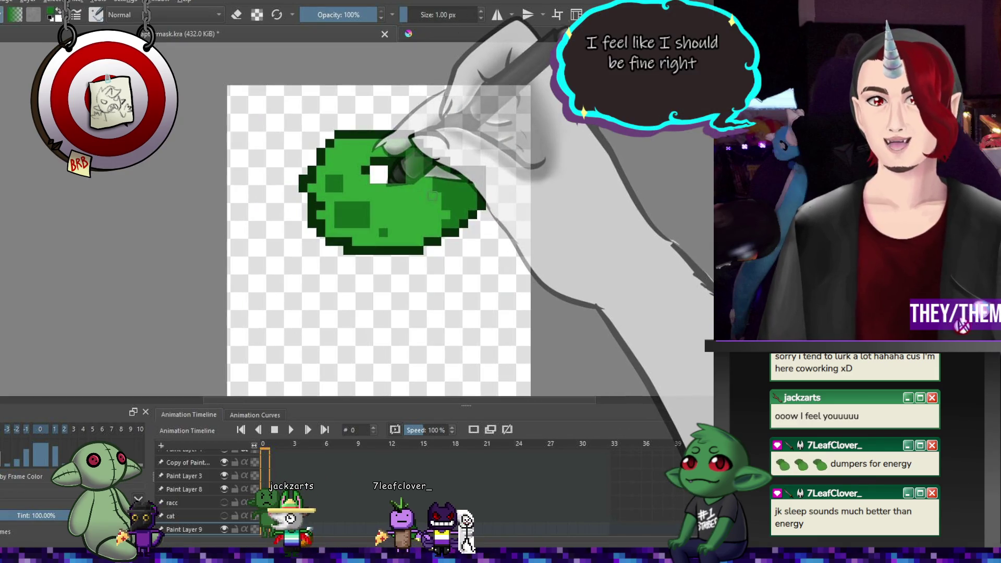
{"action": "left_click", "coordinate": [473, 215], "text": "ctrl"}
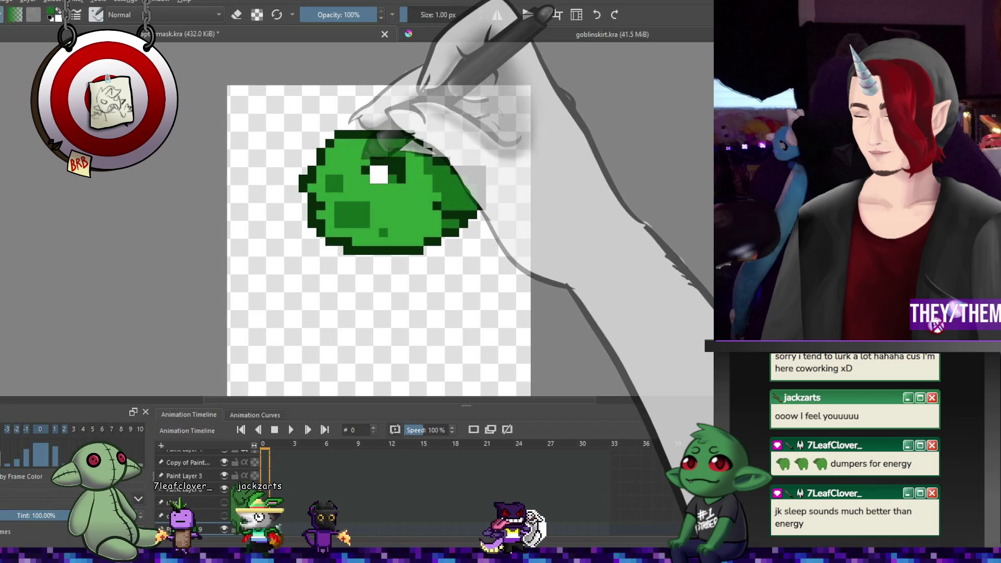
{"action": "key", "text": "x"}
{"action": "left_click", "coordinate": [392, 170]}
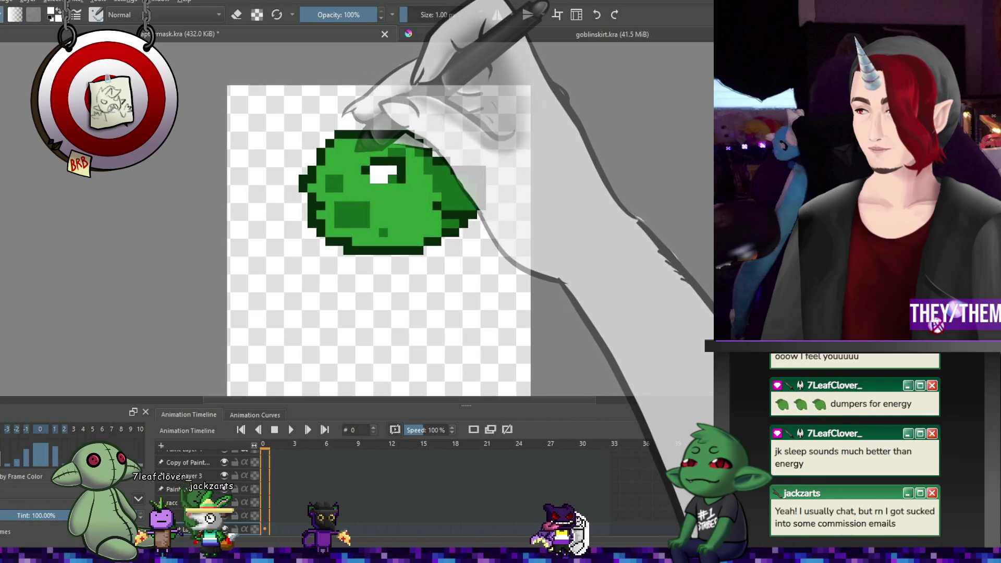
{"action": "left_click", "coordinate": [402, 170], "text": "ctrl"}
{"action": "left_click", "coordinate": [384, 170]}
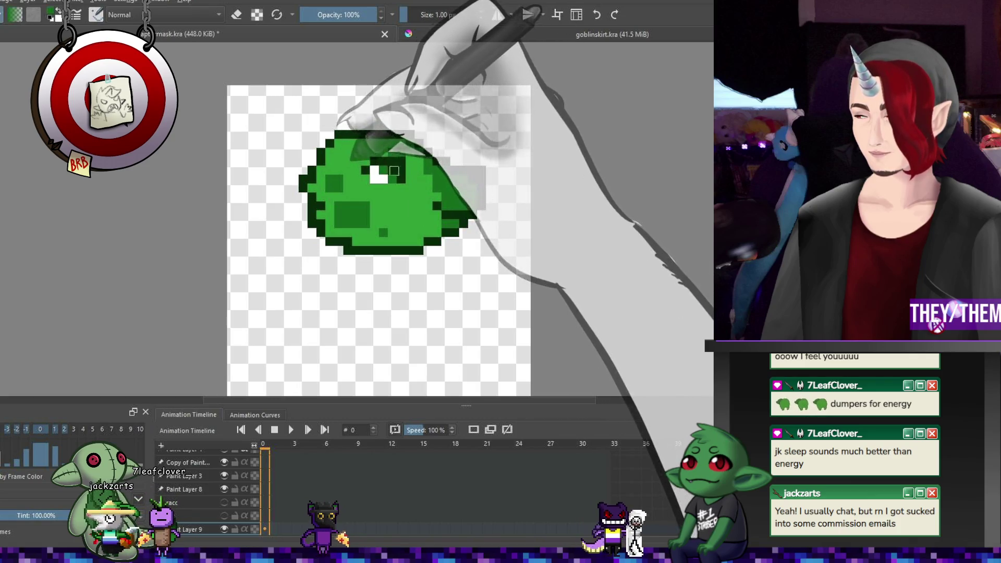
{"action": "left_click", "coordinate": [384, 179]}
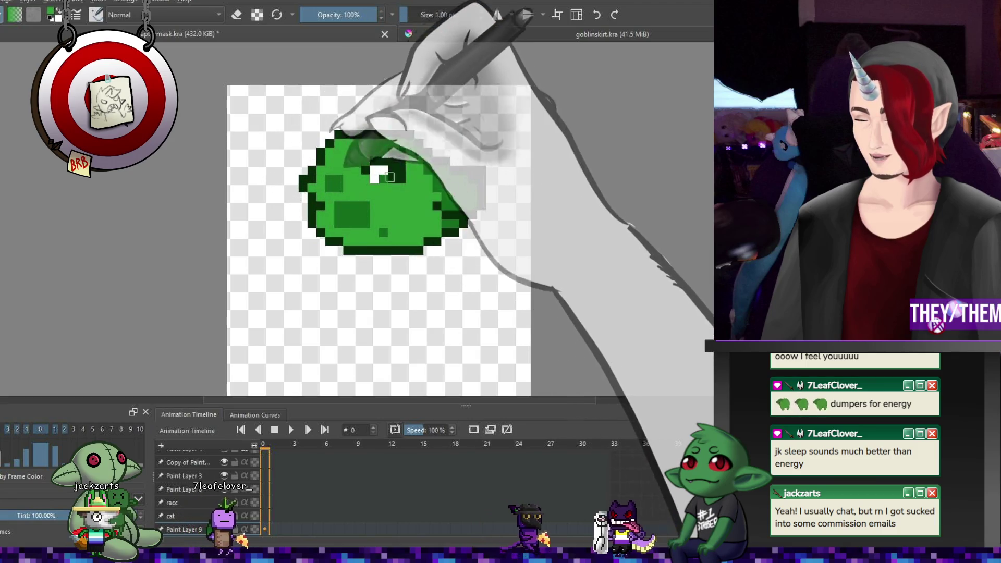
{"action": "key", "text": "e"}
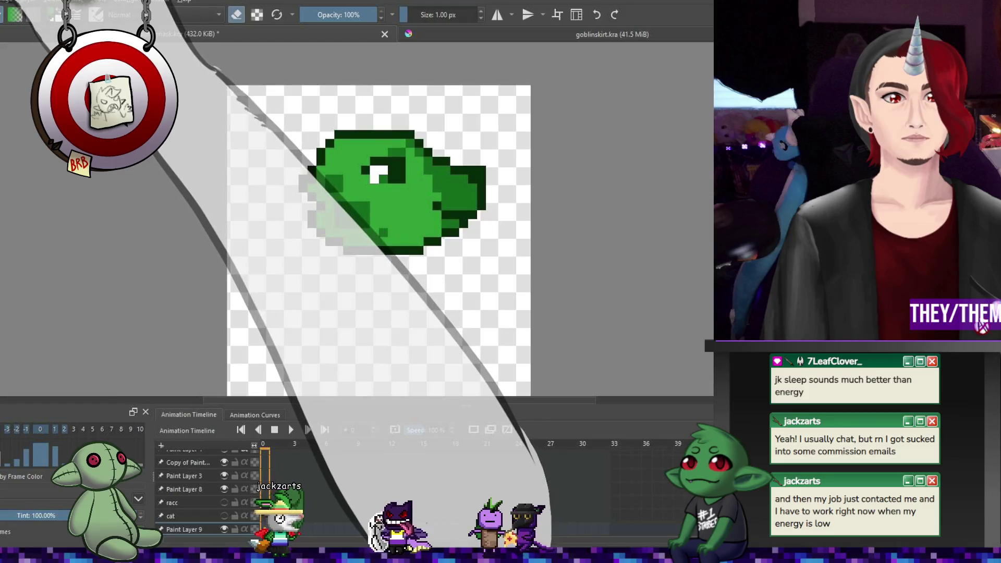
{"action": "scroll", "coordinate": [477, 321], "scroll_direction": "down", "scroll_amount": 5}
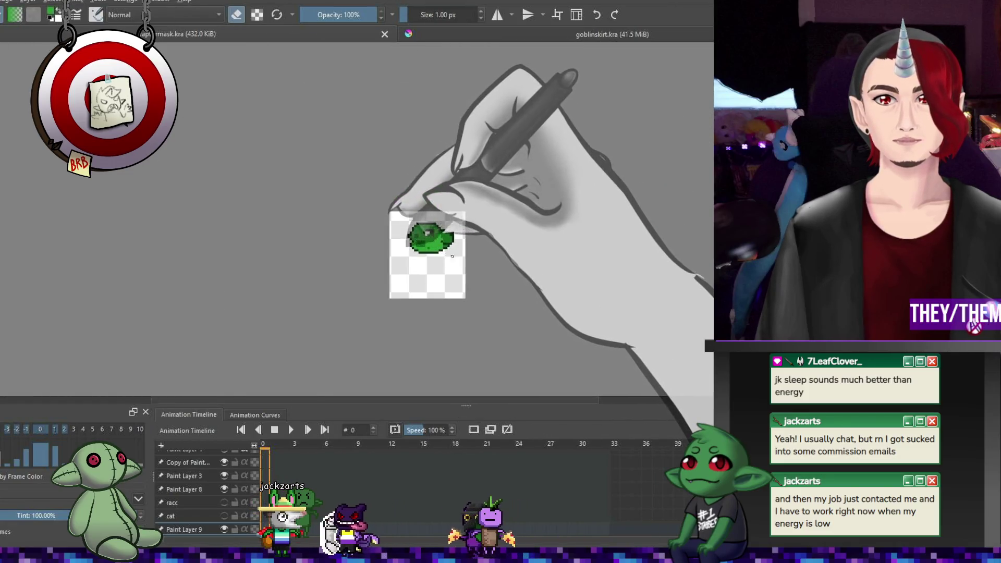
{"action": "scroll", "coordinate": [477, 321], "scroll_direction": "up", "scroll_amount": 2}
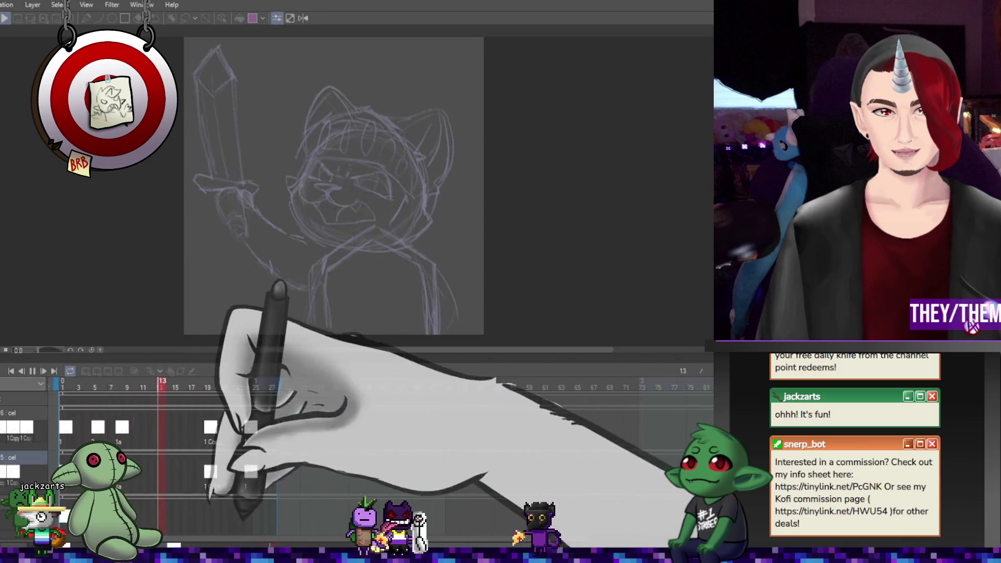
- Stop playback of the cat-with-sword sketch animation in Clip Studio Paint
{"action": "key", "text": "space"}
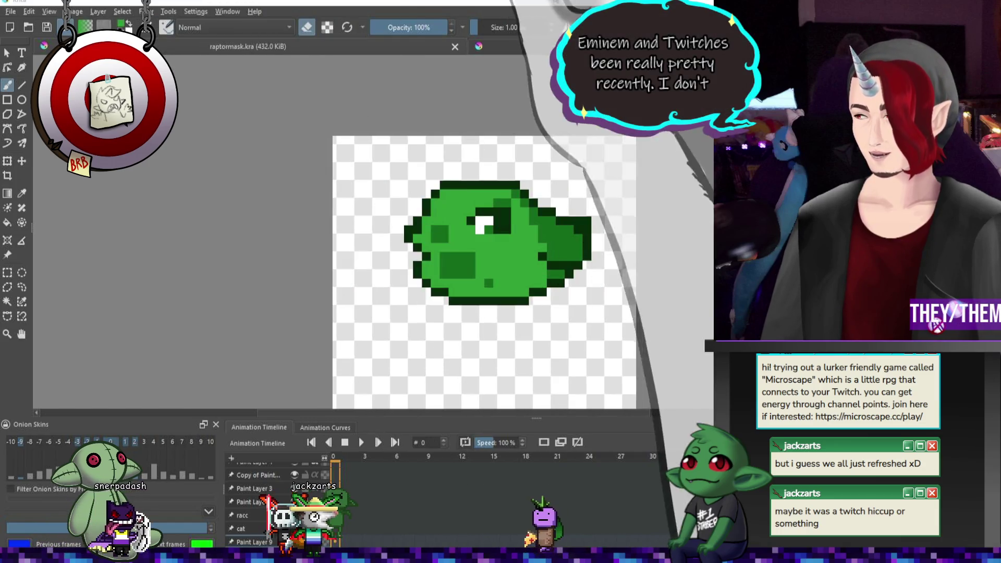
- Switch the paint colour to white and add white pixels to the raptor's eye
{"action": "right_click", "coordinate": [443, 158]}
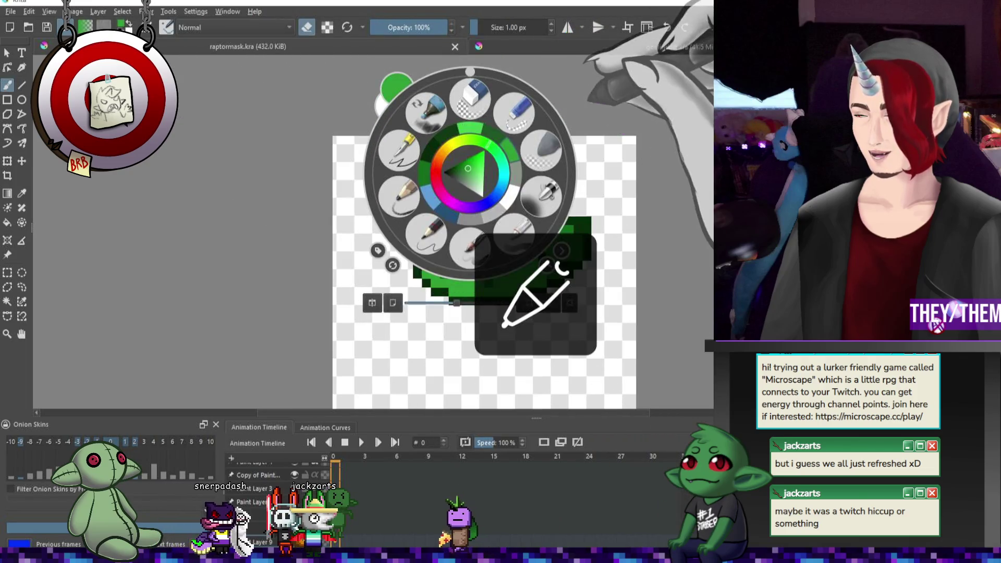
{"action": "key", "text": "Escape"}
{"action": "key", "text": "e"}
{"action": "left_click", "coordinate": [480, 236]}
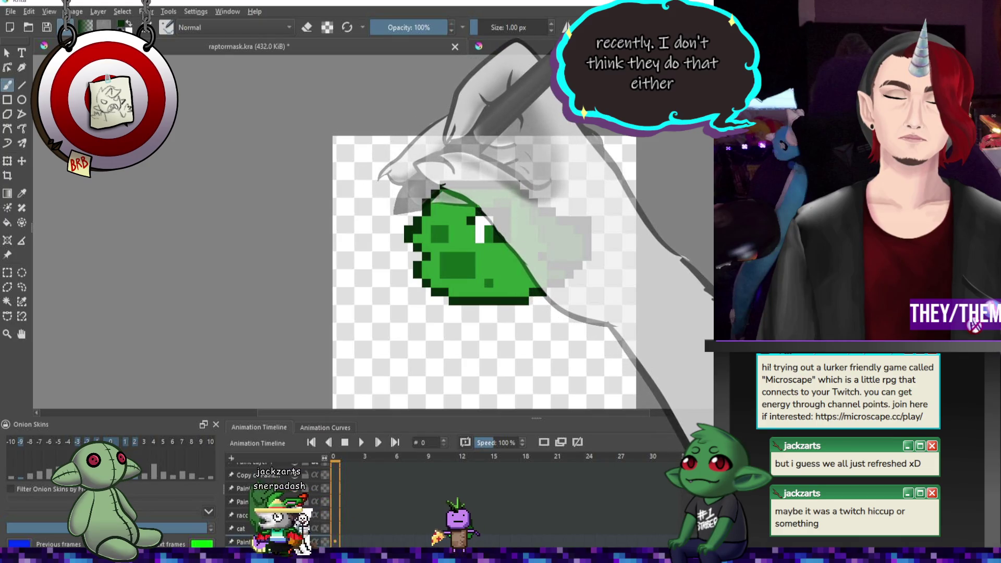
{"action": "left_click", "coordinate": [489, 222]}
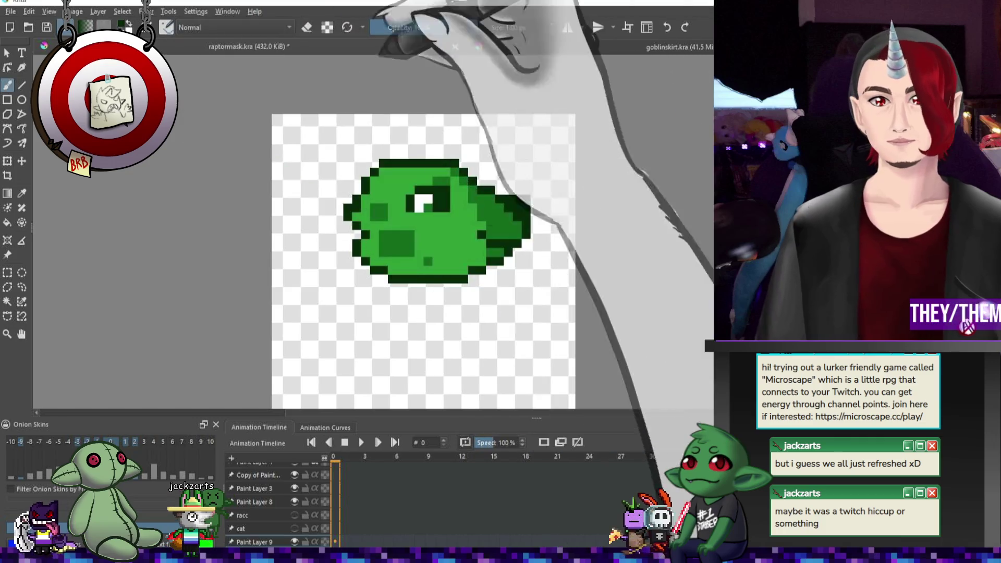
- Zoom out and back in to check the whole sprite, then shift the view right
{"action": "key", "text": "minus"}
{"action": "key", "text": "minus"}
{"action": "key", "text": "plus"}
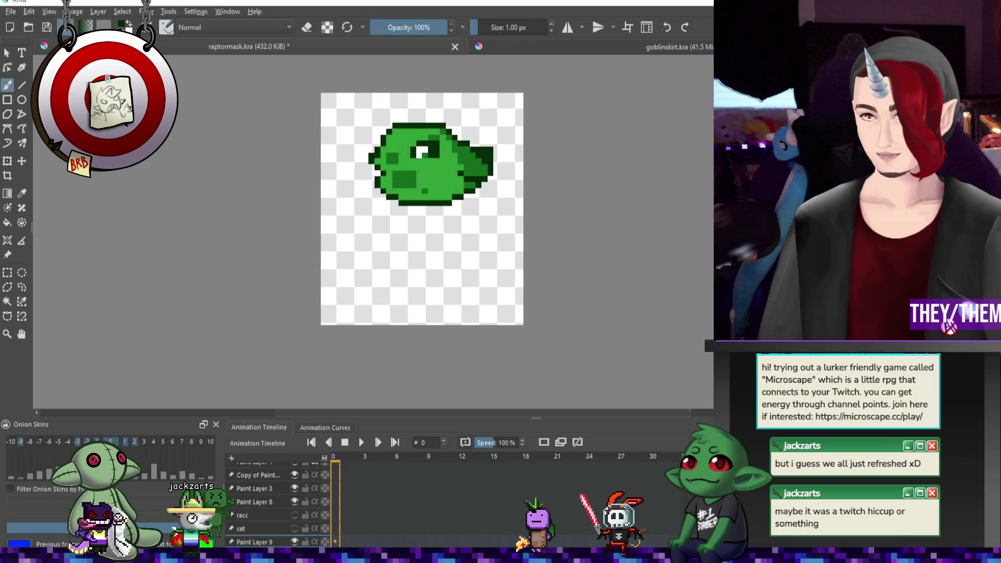
{"action": "key", "text": "minus"}
{"action": "key", "text": "plus"}
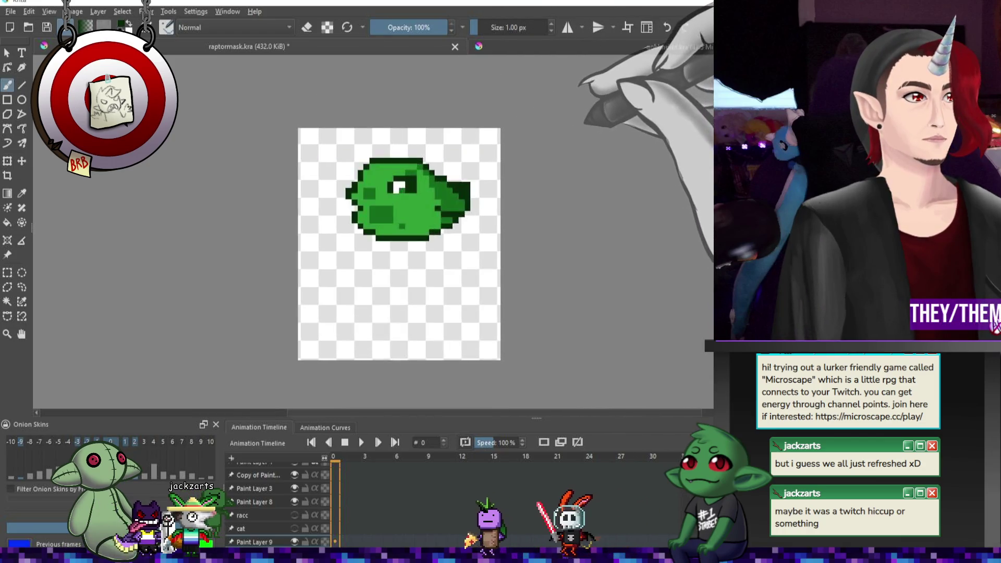
{"action": "key", "text": "plus"}
{"action": "key", "text": "minus"}
{"action": "key", "text": "plus"}
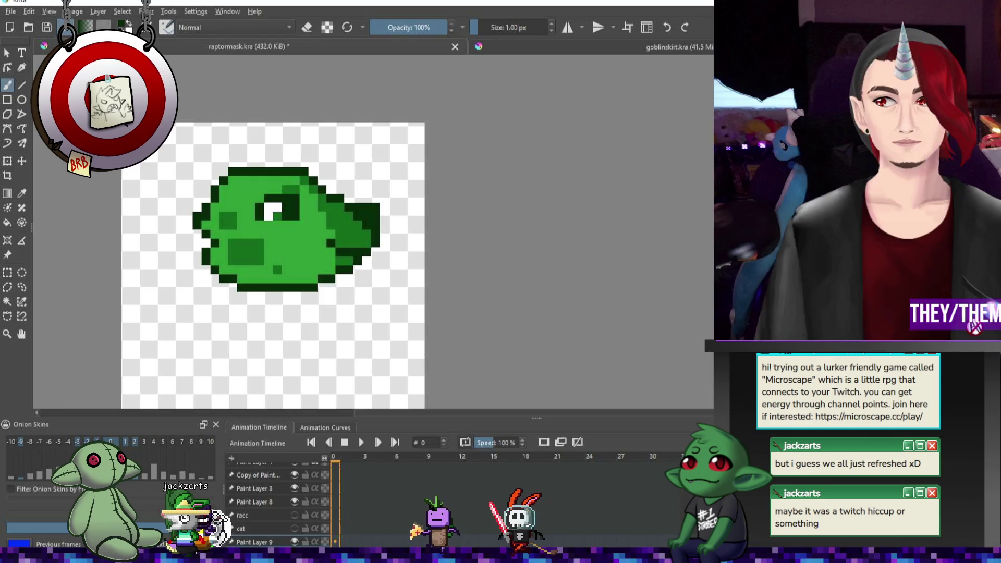
{"action": "left_click_drag", "start_coordinate": [273, 261], "coordinate": [324, 261]}
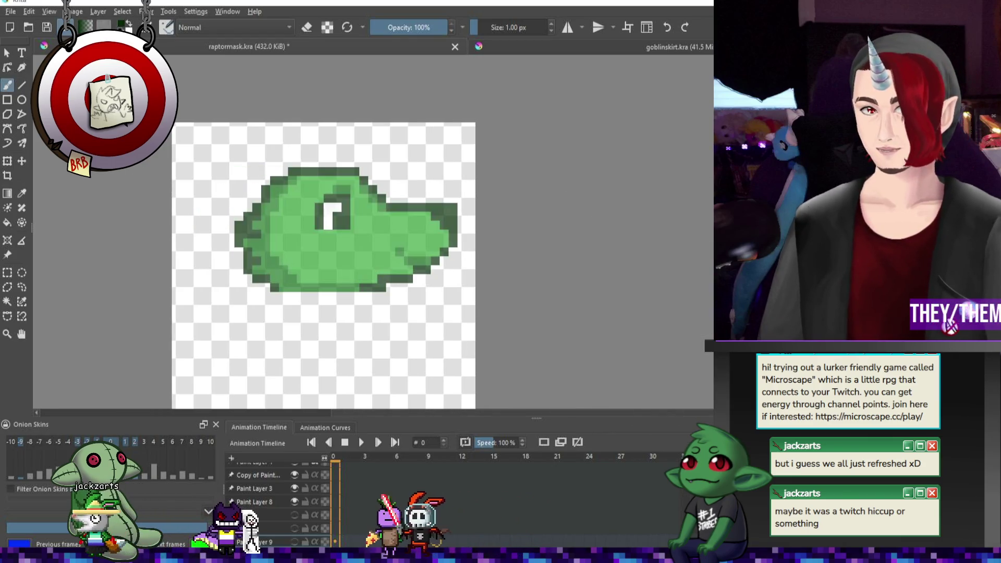
- Hide the racc layer's goblin head, show the raptor head on Paint Layer 9, and bring back the green-horned version
{"action": "key", "text": "minus"}
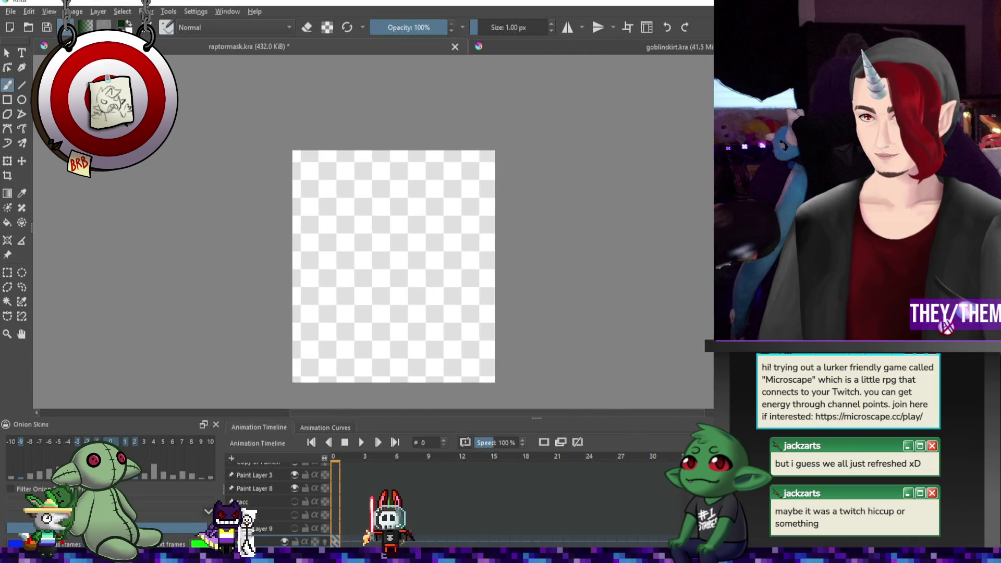
{"action": "left_click", "coordinate": [295, 502]}
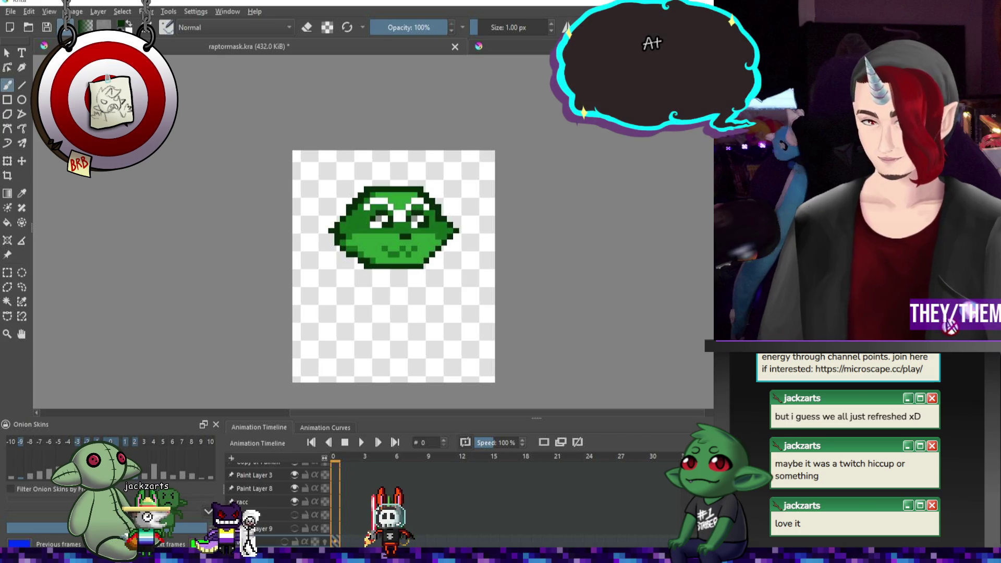
{"action": "left_click", "coordinate": [294, 502]}
{"action": "left_click", "coordinate": [295, 529]}
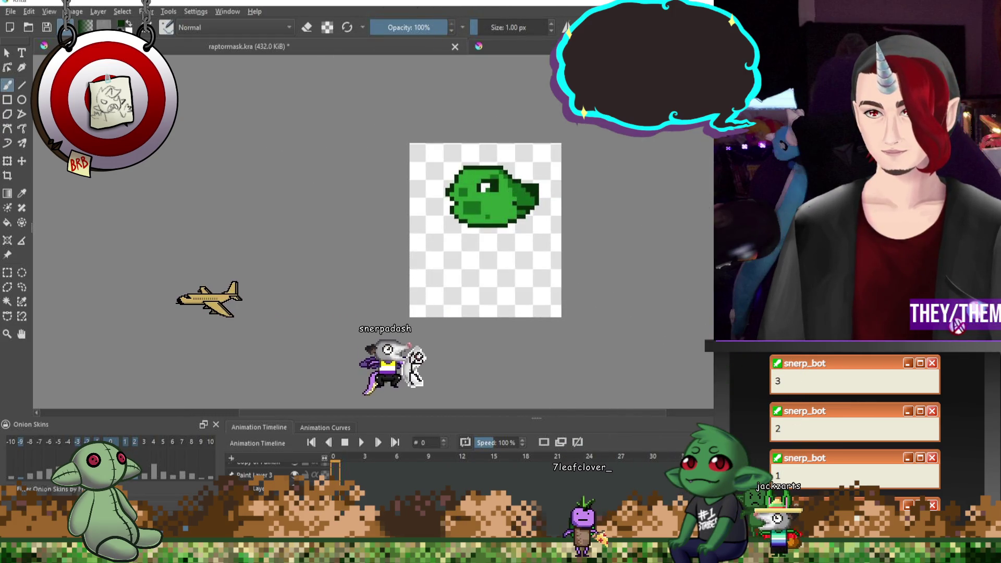
{"action": "key", "text": "ctrl+shift+z"}
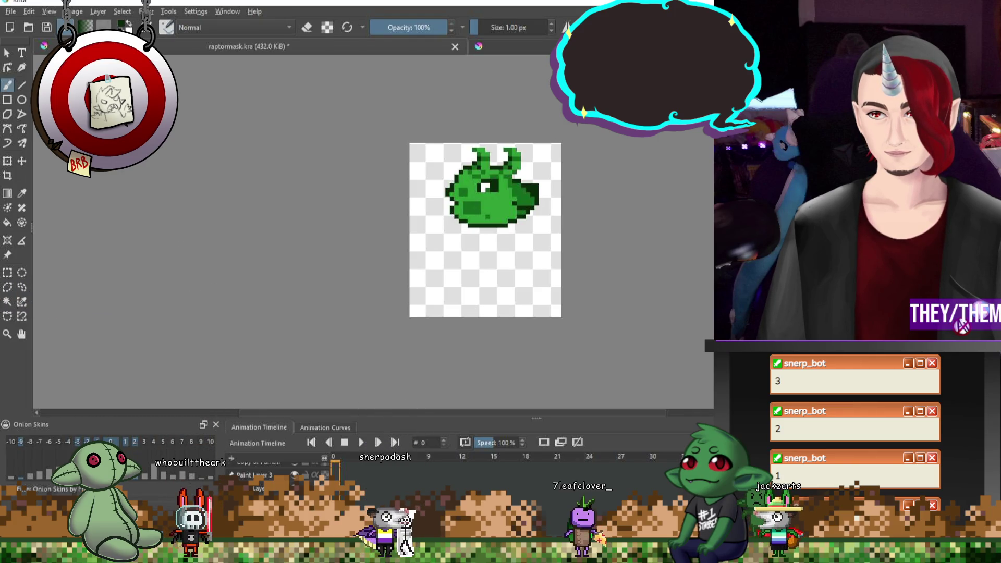
- Compare the blue ram horns and green spikes variants, ending on the plain hornless head
{"action": "key", "text": "ctrl+shift+z"}
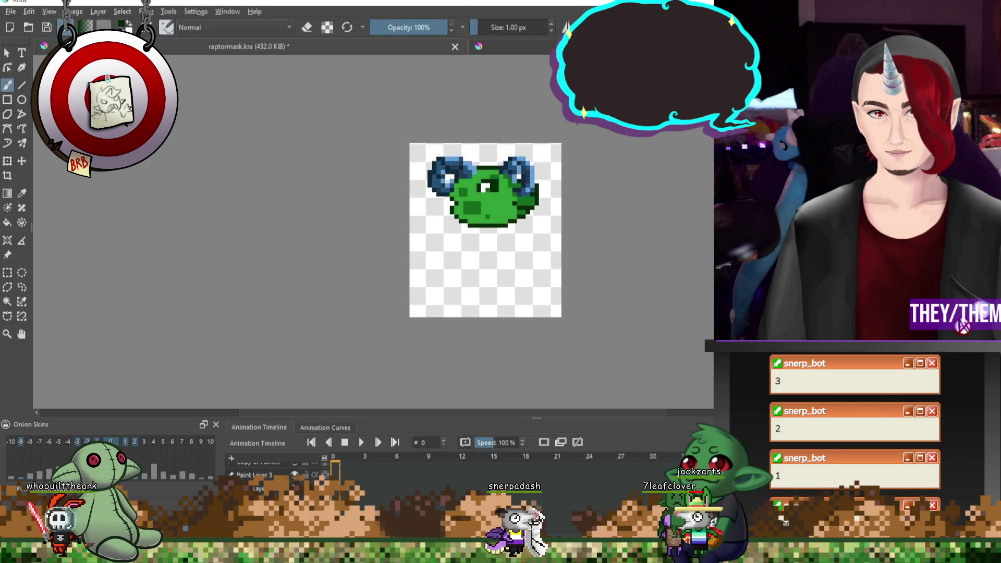
{"action": "key", "text": "ctrl+z"}
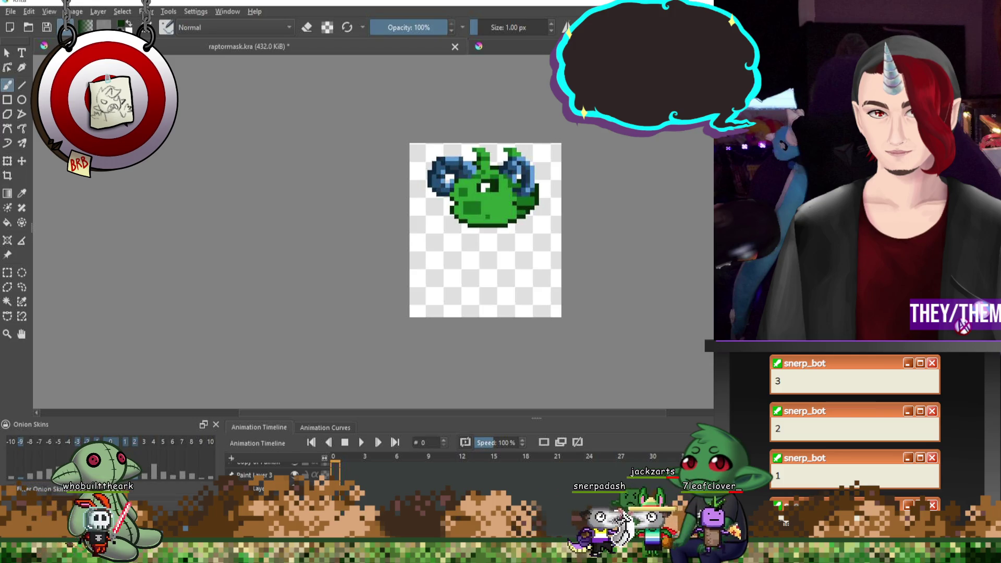
{"action": "key", "text": "ctrl+shift+z"}
{"action": "key", "text": "ctrl+z"}
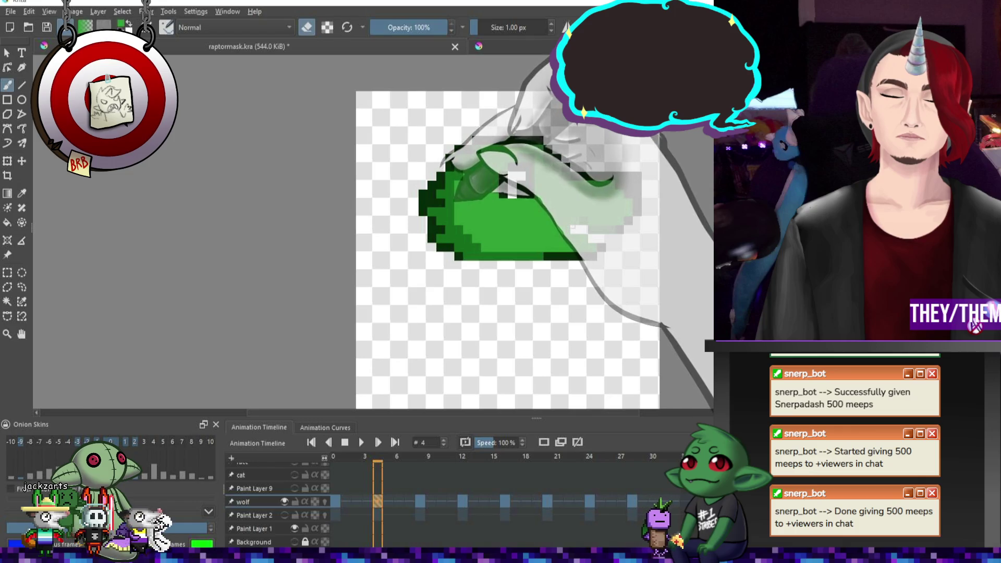
- Erase on the raptor head with onion skins shown, then save raptormask
{"action": "key", "text": "e"}
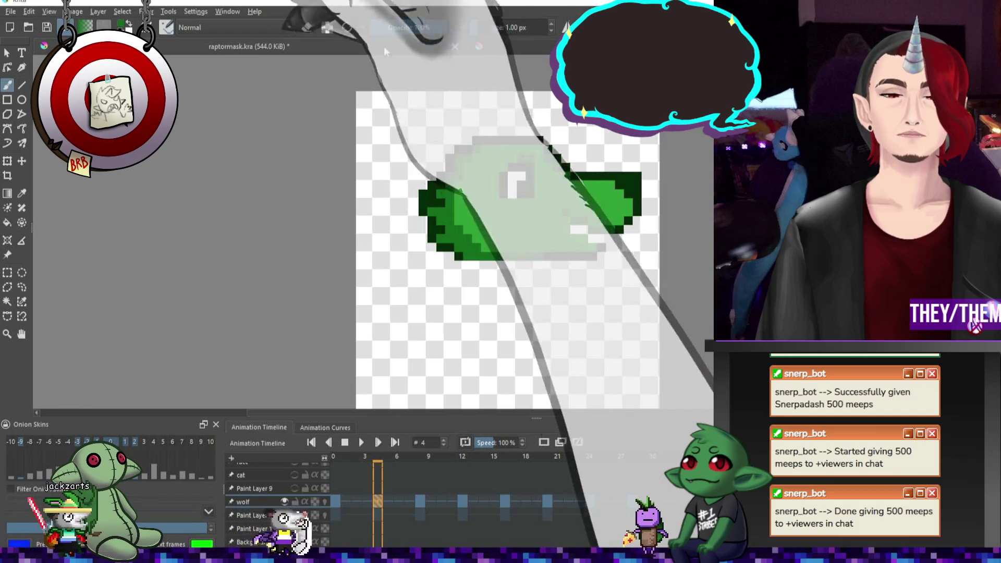
{"action": "key", "text": "e"}
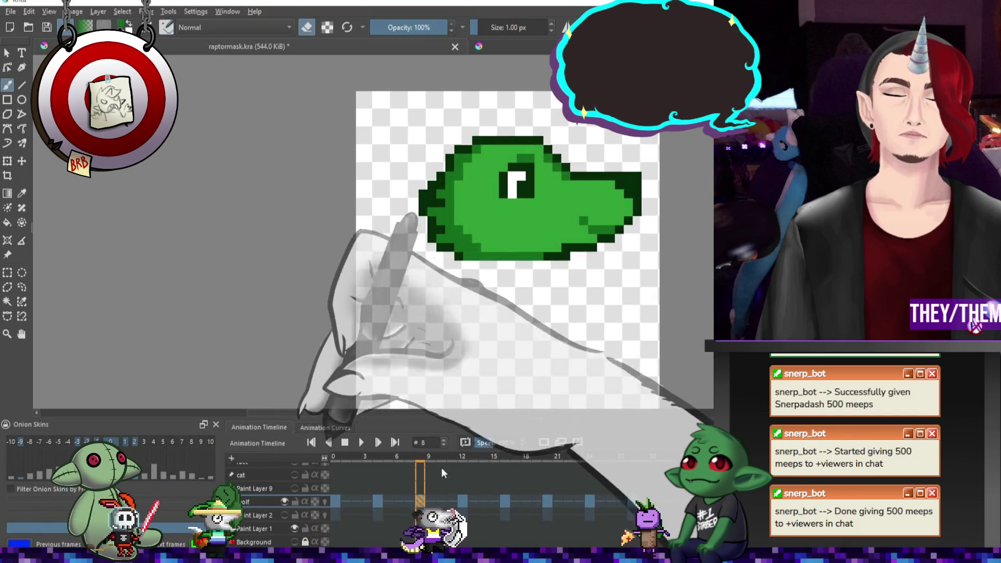
{"action": "left_click", "coordinate": [325, 501]}
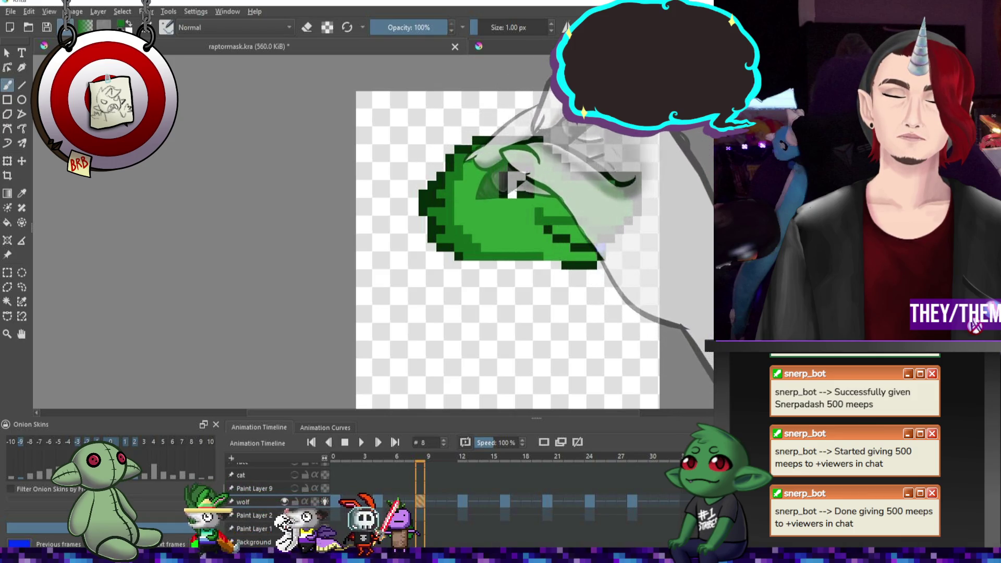
{"action": "key", "text": "e"}
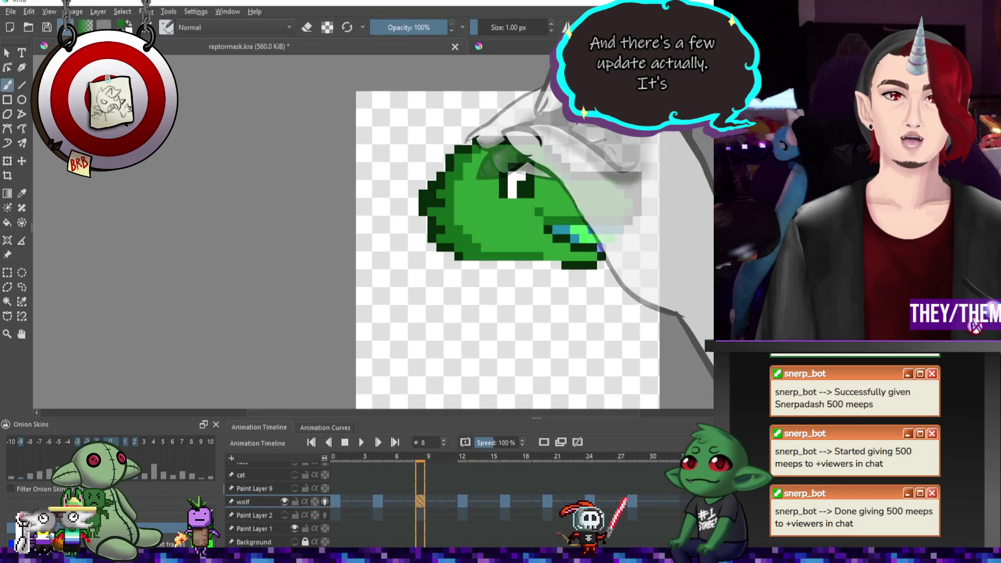
{"action": "key", "text": "ctrl+s"}
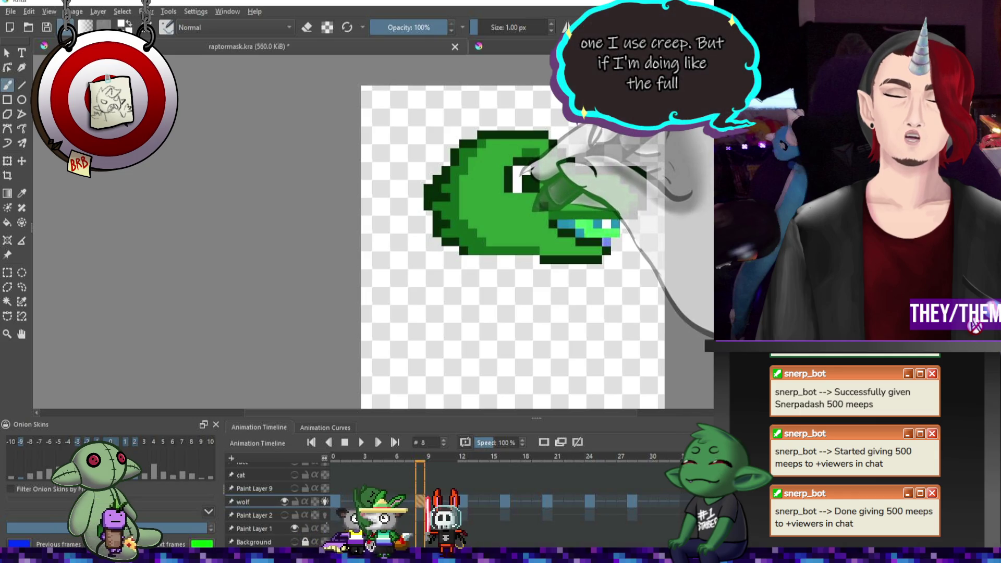
- Review the raptor animation at frames 4, 9 and 12 for closed and open mouth
{"action": "left_click", "coordinate": [377, 501]}
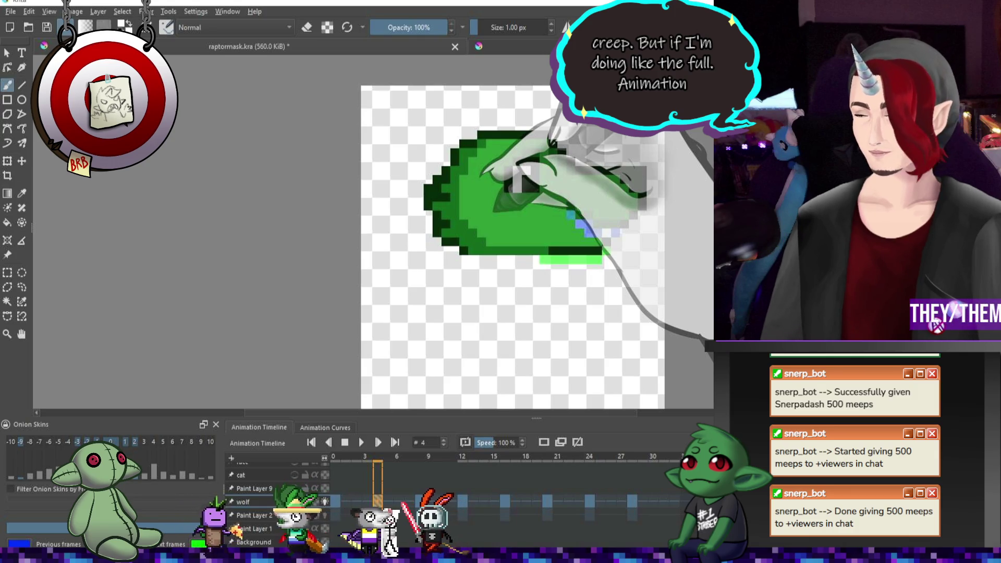
{"action": "left_click", "coordinate": [422, 502]}
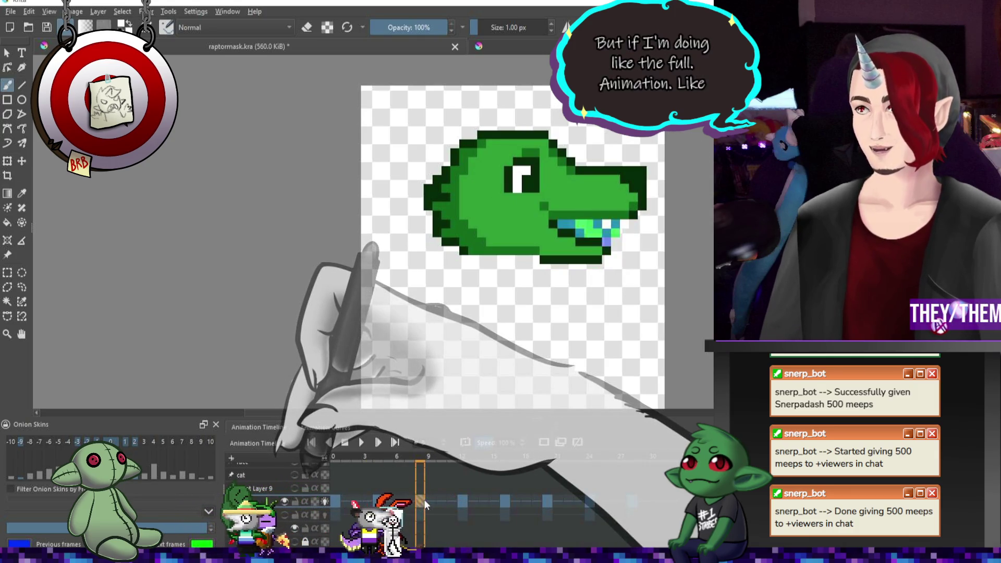
{"action": "left_click", "coordinate": [463, 501]}
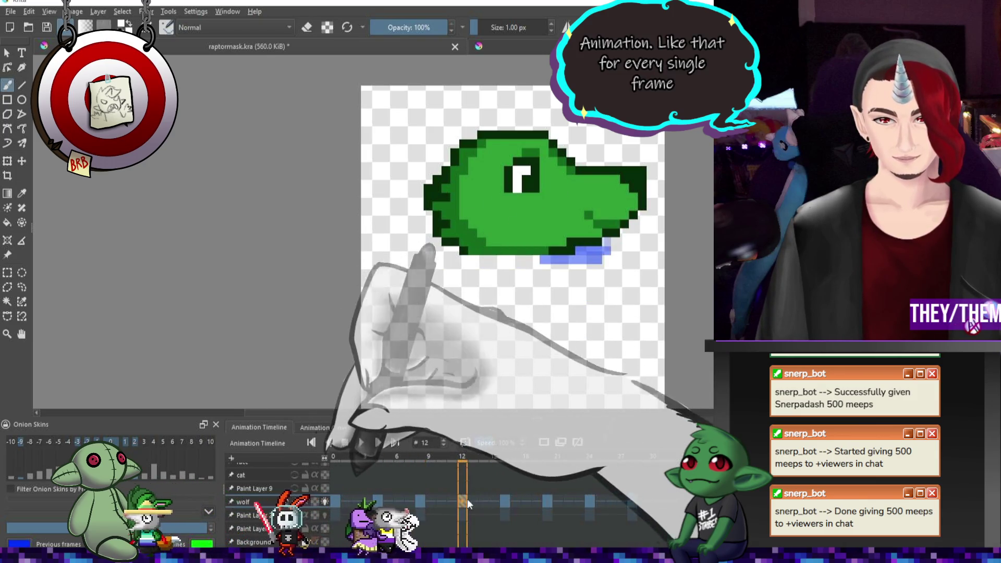
{"action": "right_click", "coordinate": [379, 498]}
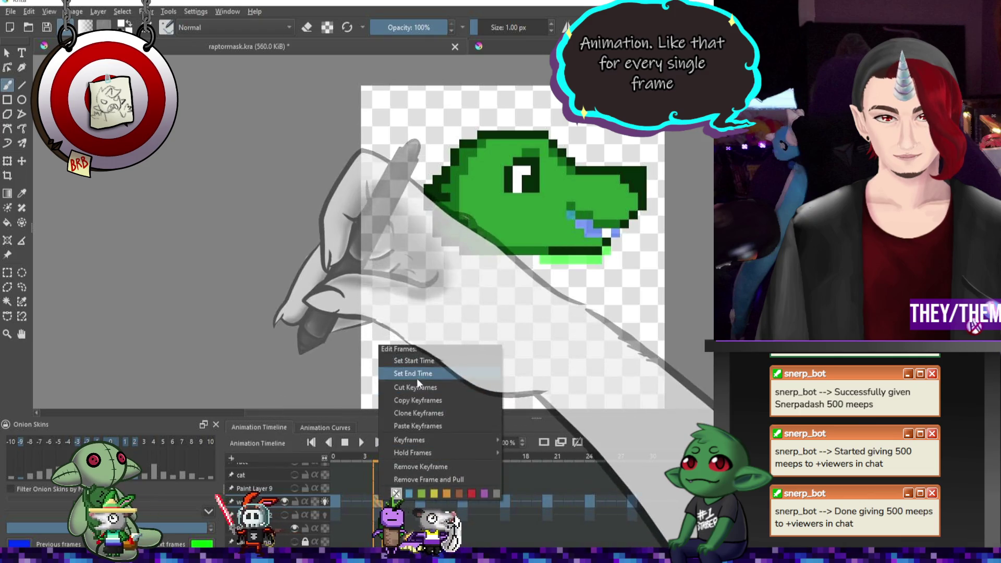
- Paste the copied keyframes at frame 20, then check frames 24 and 28
{"action": "key", "text": "Escape"}
{"action": "right_click", "coordinate": [463, 498]}
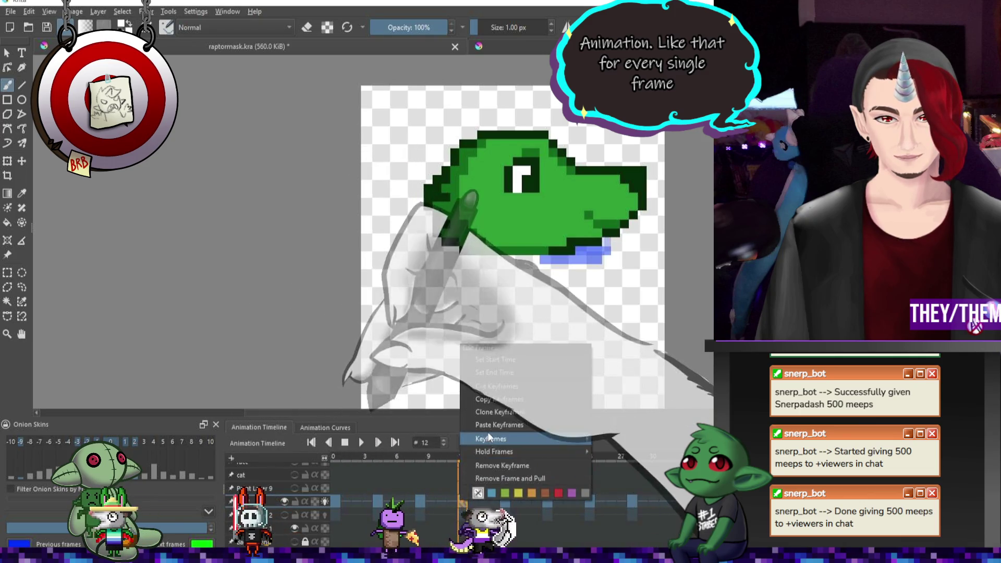
{"action": "key", "text": "Escape"}
{"action": "right_click", "coordinate": [545, 501]}
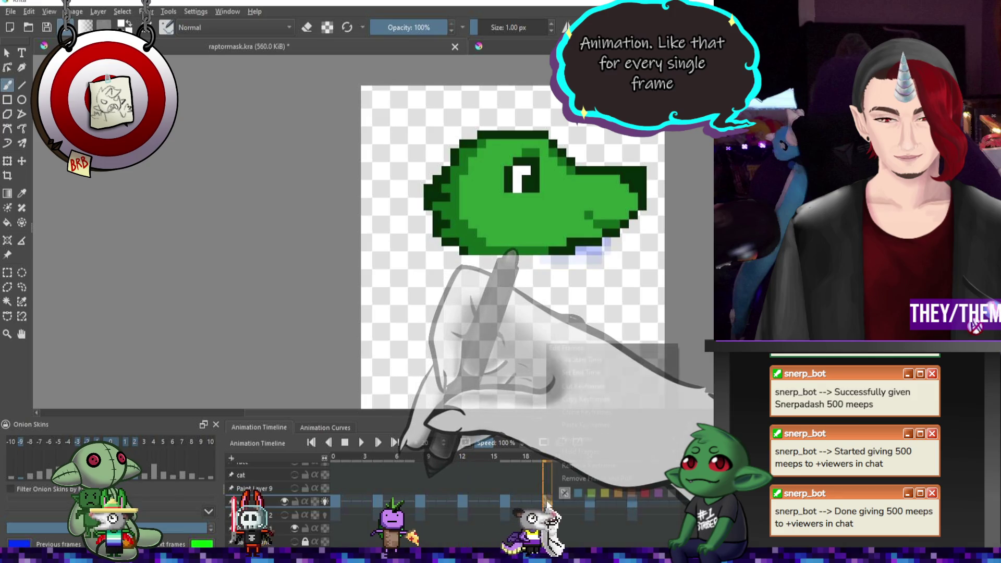
{"action": "left_click", "coordinate": [587, 426]}
{"action": "left_click", "coordinate": [589, 502]}
{"action": "left_click", "coordinate": [632, 501]}
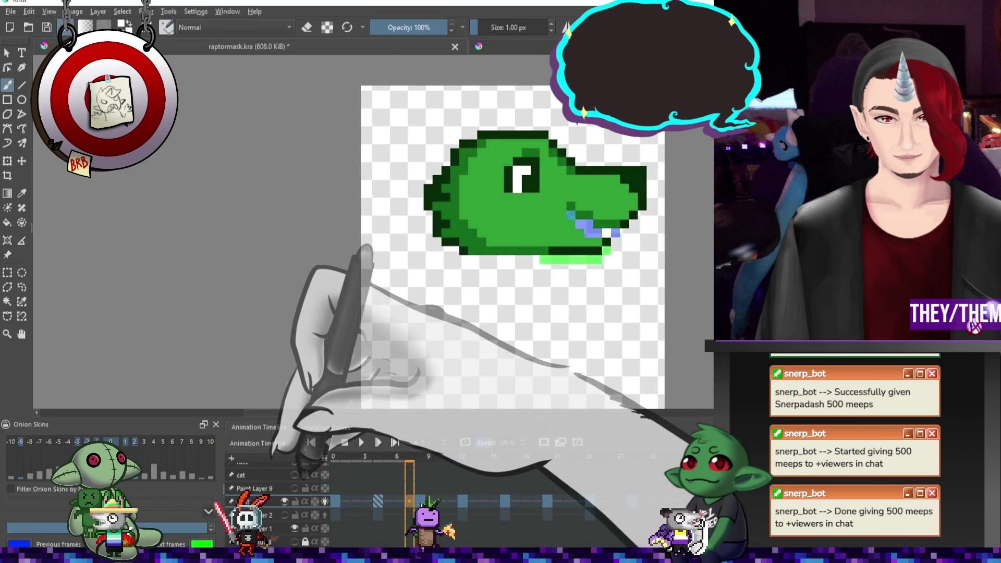
- Copy the frame 8 teeth keyframe to frame 24, then preview the animation
{"action": "right_click", "coordinate": [420, 501]}
{"action": "left_click", "coordinate": [459, 401]}
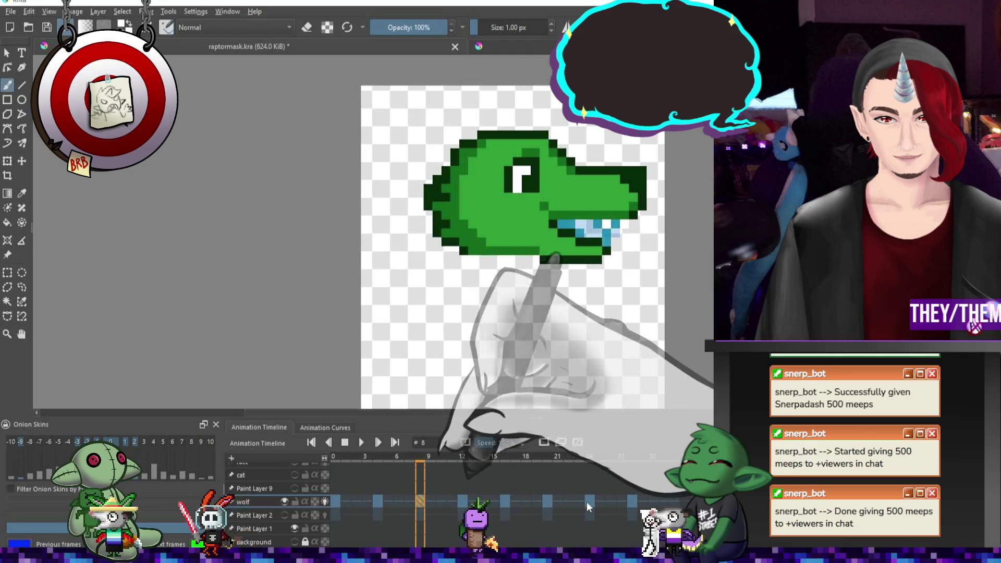
{"action": "right_click", "coordinate": [587, 501]}
{"action": "left_click", "coordinate": [625, 425]}
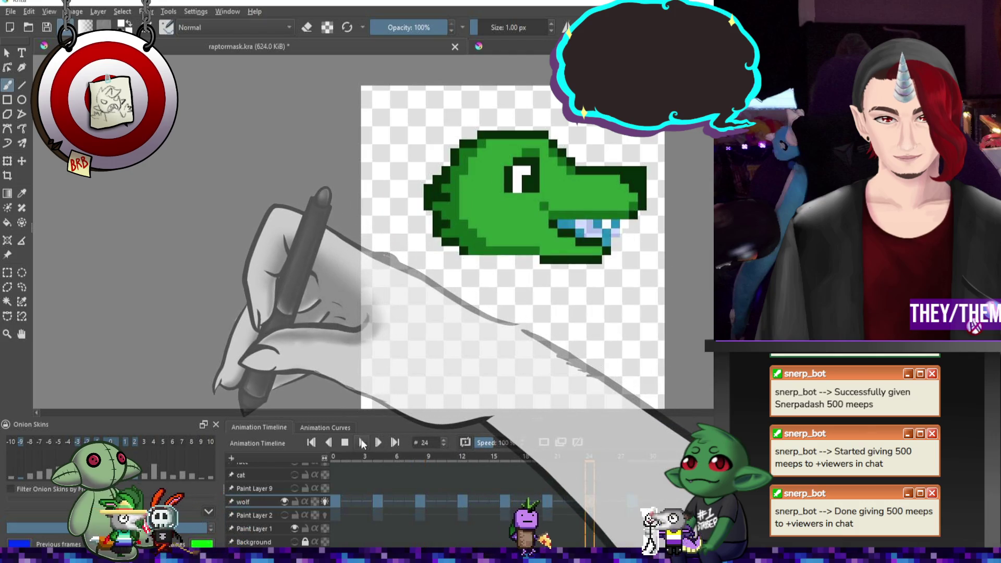
{"action": "left_click", "coordinate": [361, 442]}
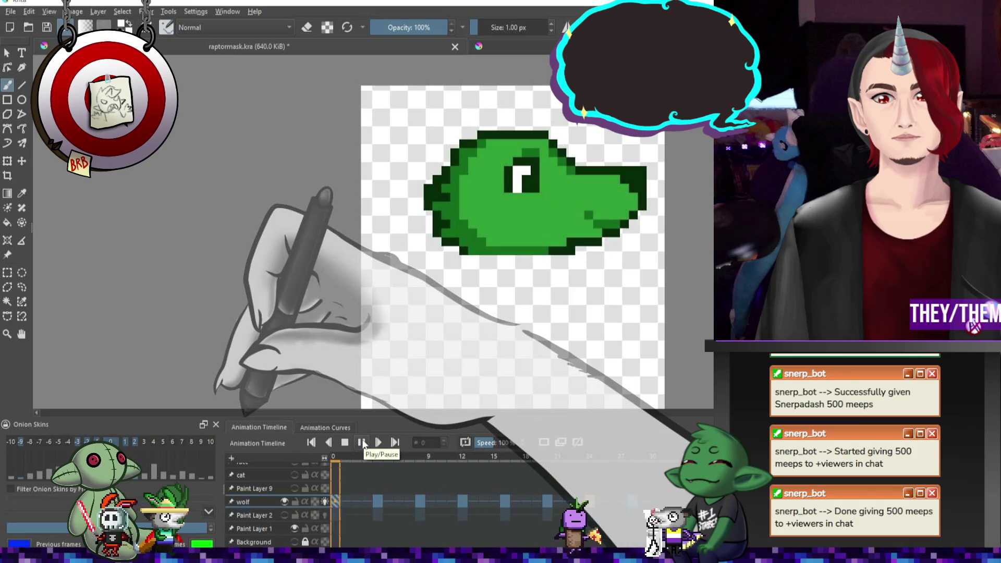
{"action": "left_click", "coordinate": [409, 501]}
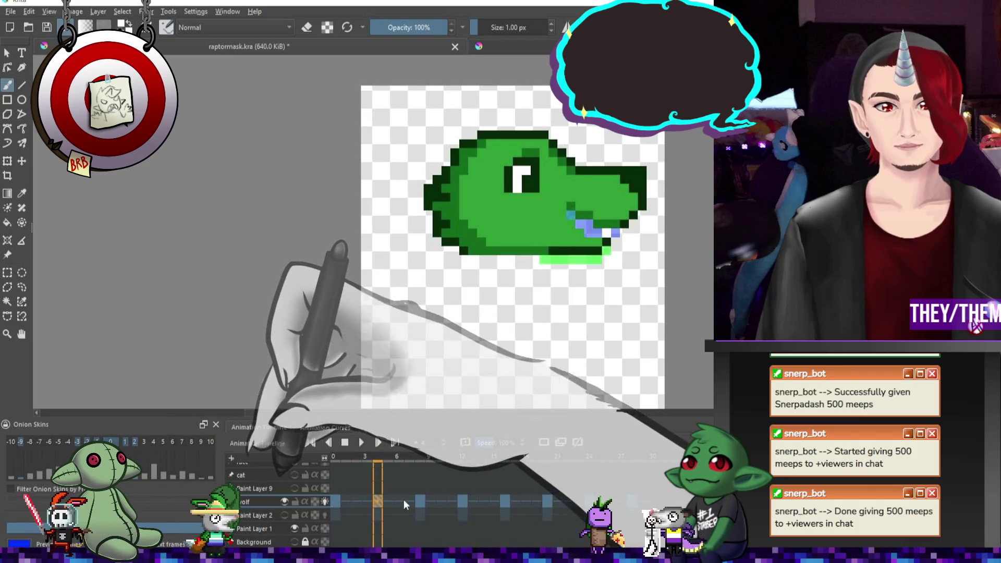
{"action": "left_click", "coordinate": [417, 499]}
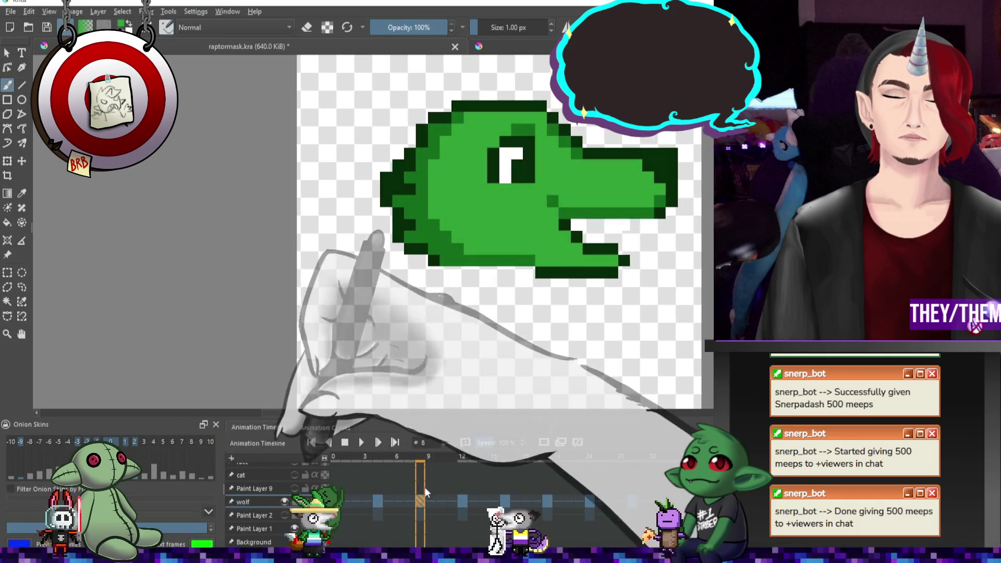
- Compare the closed-jaw frame 4 with the open-jaw frame 8 and play the preview
{"action": "left_click", "coordinate": [380, 502]}
{"action": "left_click", "coordinate": [421, 502]}
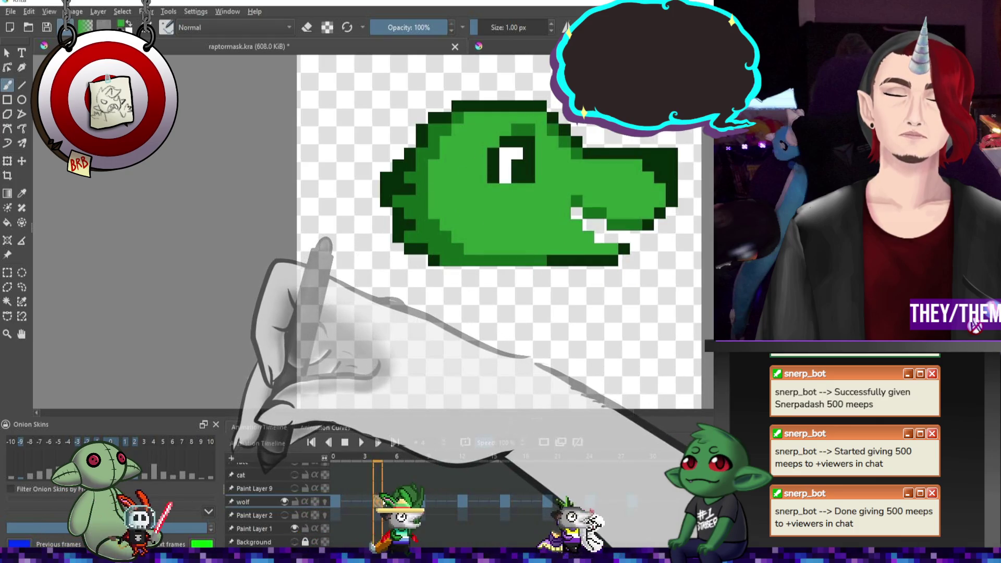
{"action": "left_click", "coordinate": [377, 502]}
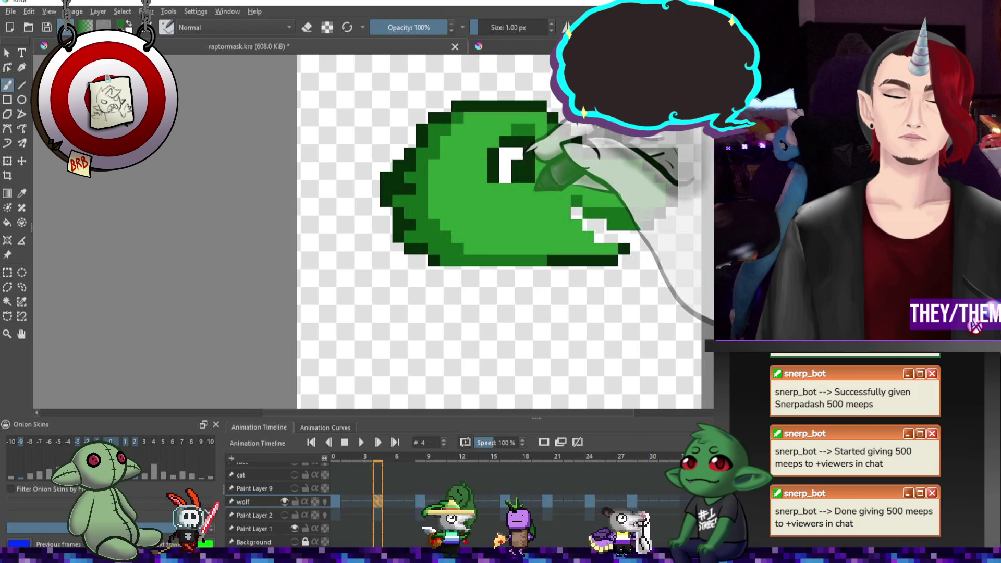
{"action": "key", "text": "e"}
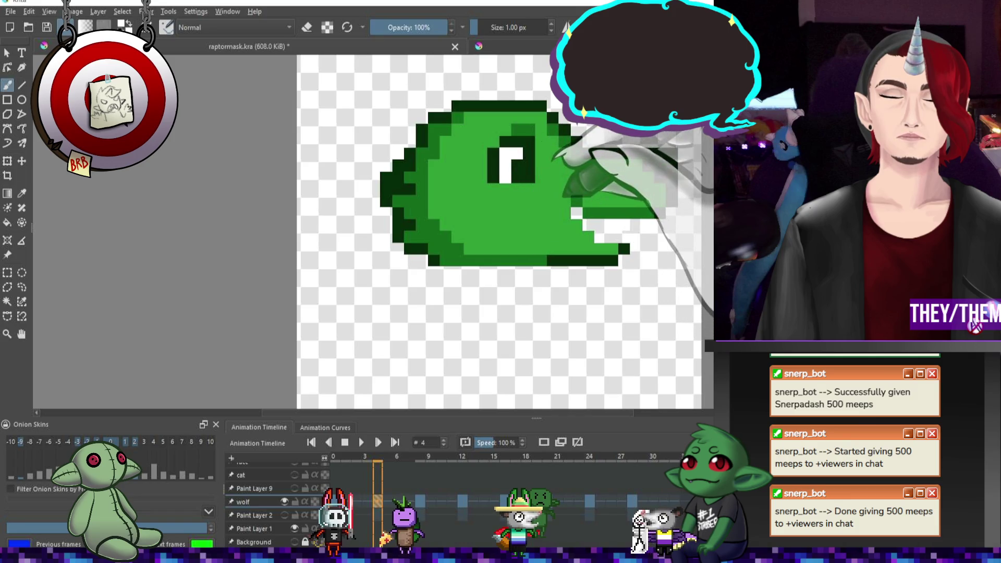
{"action": "left_click", "coordinate": [421, 503]}
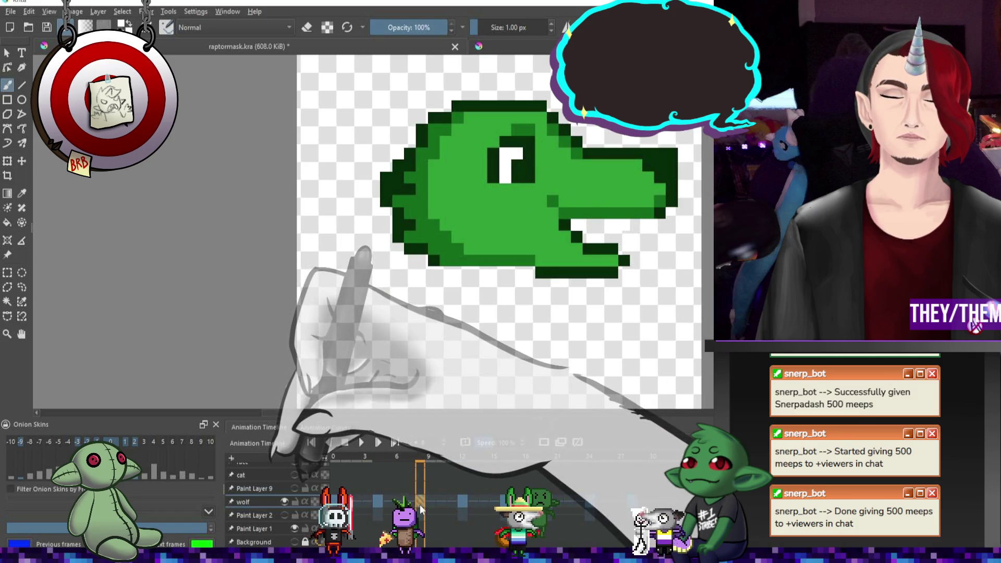
{"action": "left_click", "coordinate": [362, 443]}
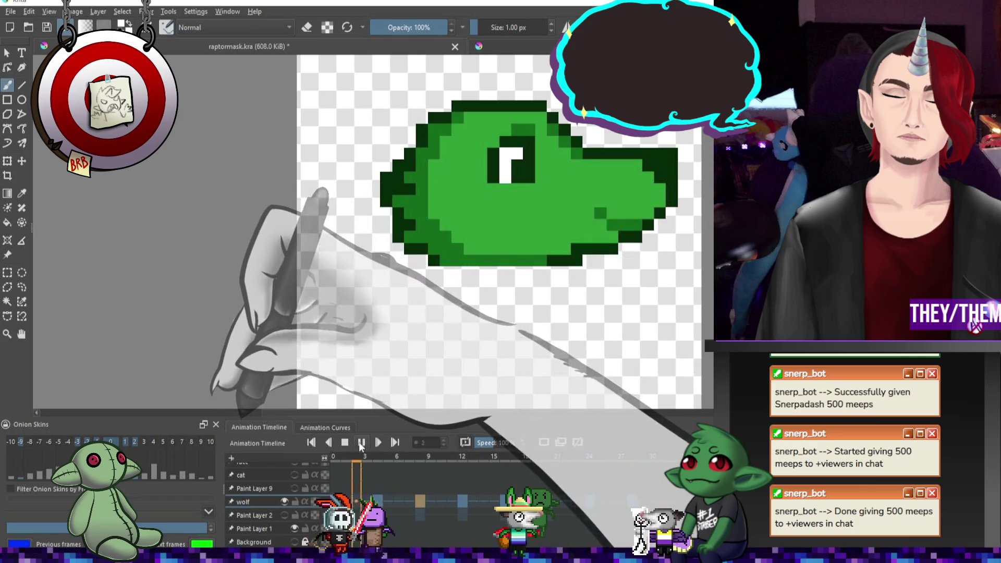
{"action": "left_click", "coordinate": [360, 443]}
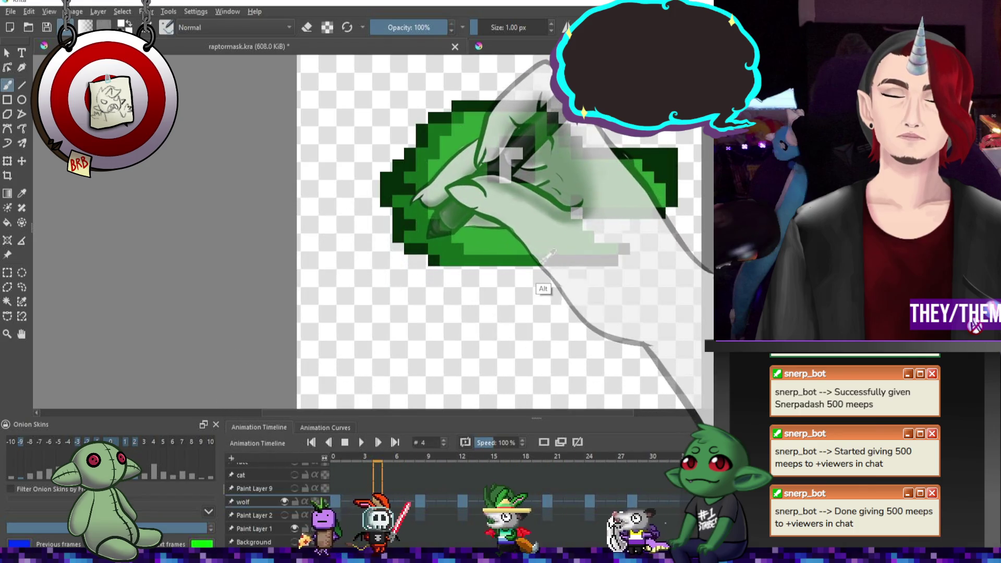
- Sample the raptor's green and touch up the jaw on frame 8, checking frame 5
{"action": "left_click", "coordinate": [442, 235], "text": "ctrl"}
{"action": "left_click", "coordinate": [420, 457]}
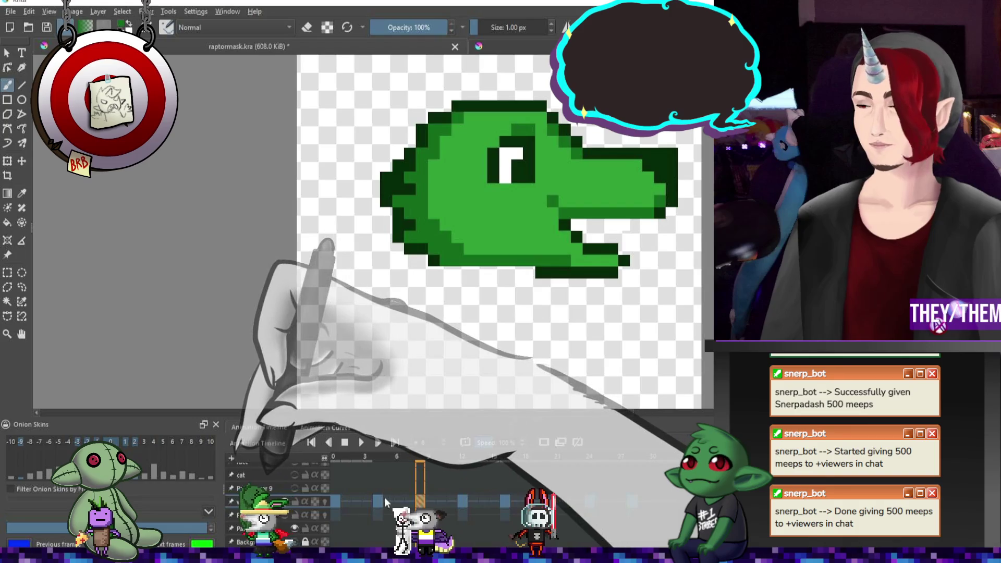
{"action": "left_click", "coordinate": [387, 502]}
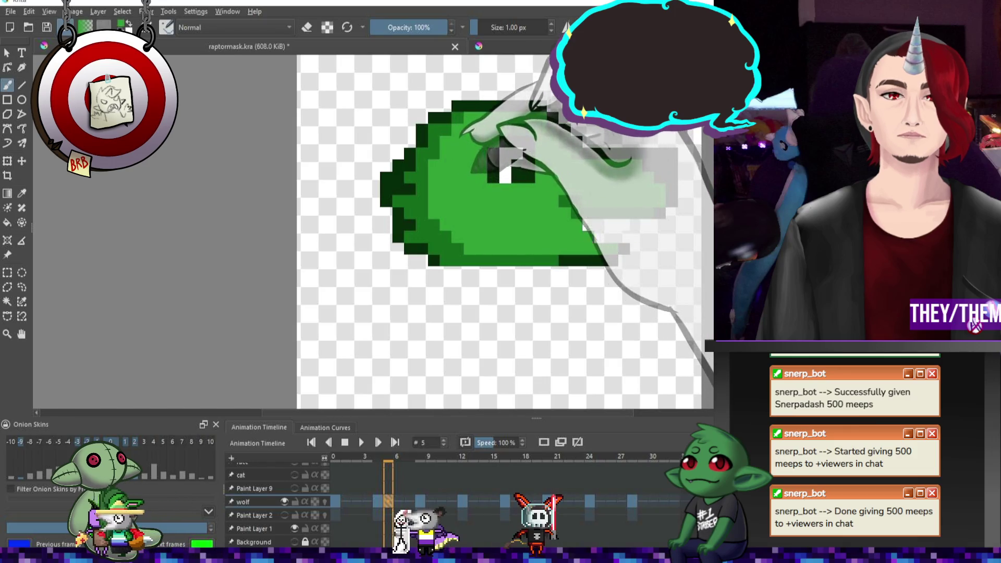
{"action": "left_click", "coordinate": [420, 502]}
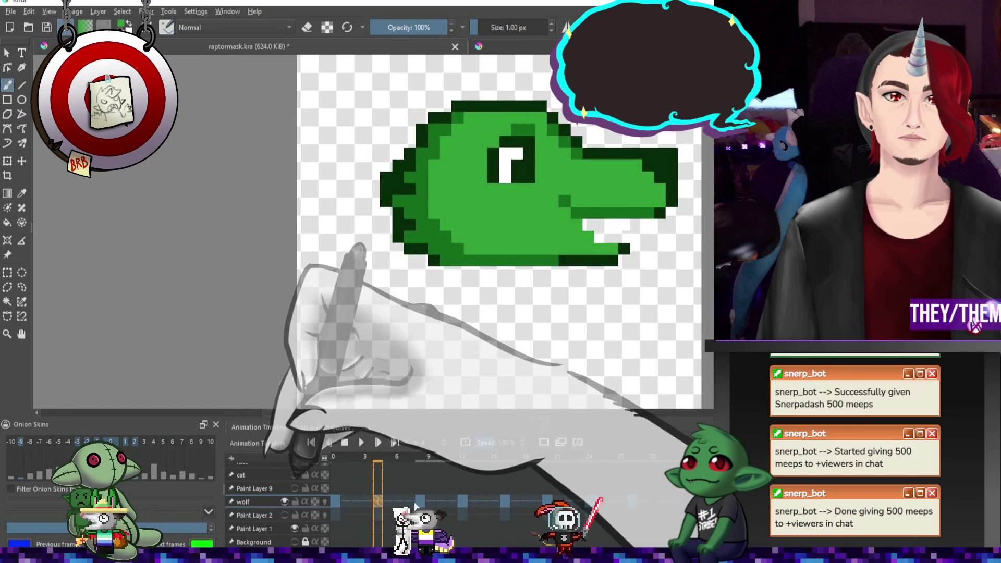